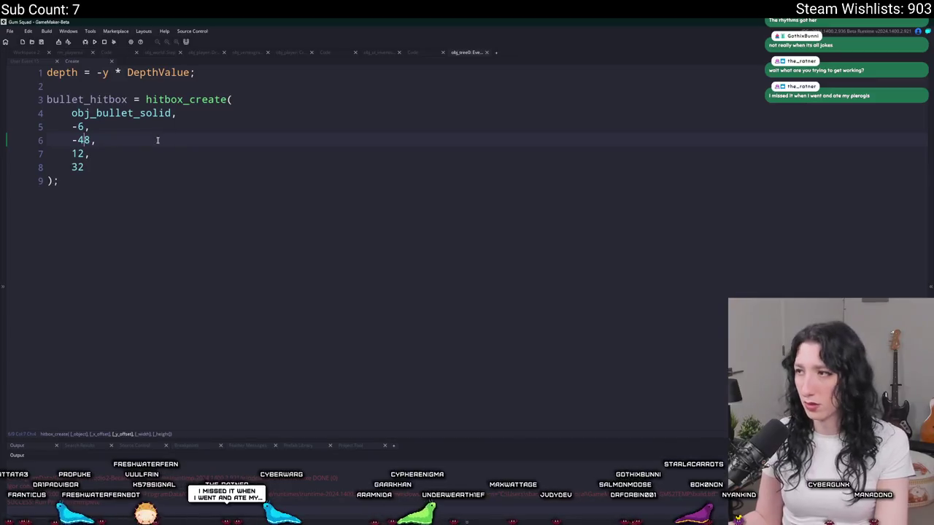
Change the tree's hitbox_create arguments to -7, -32, 14 and 16
type("2")
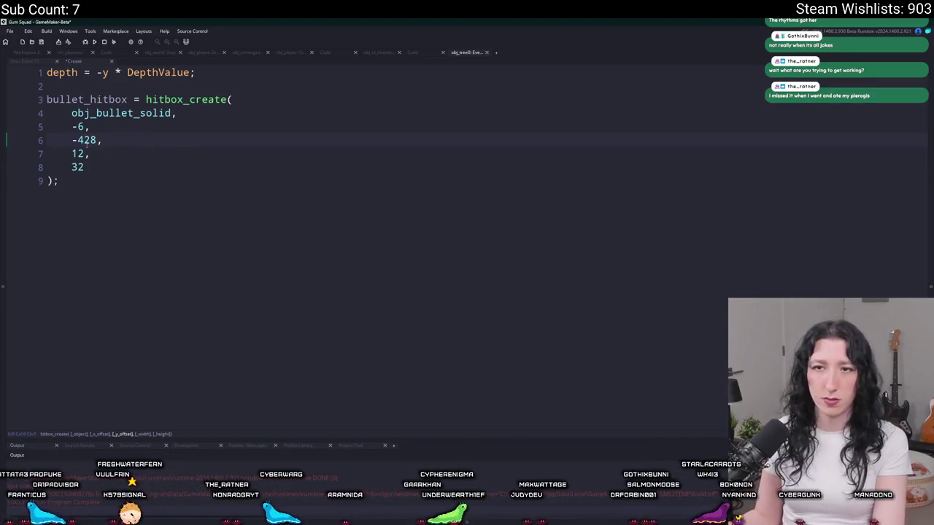
key("BackSpace")
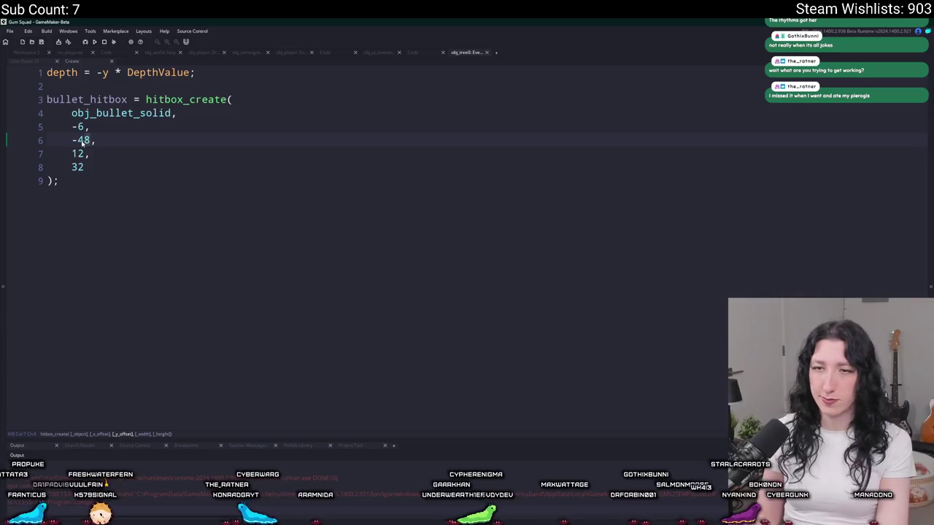
type("32")
key("Down")
key("Down")
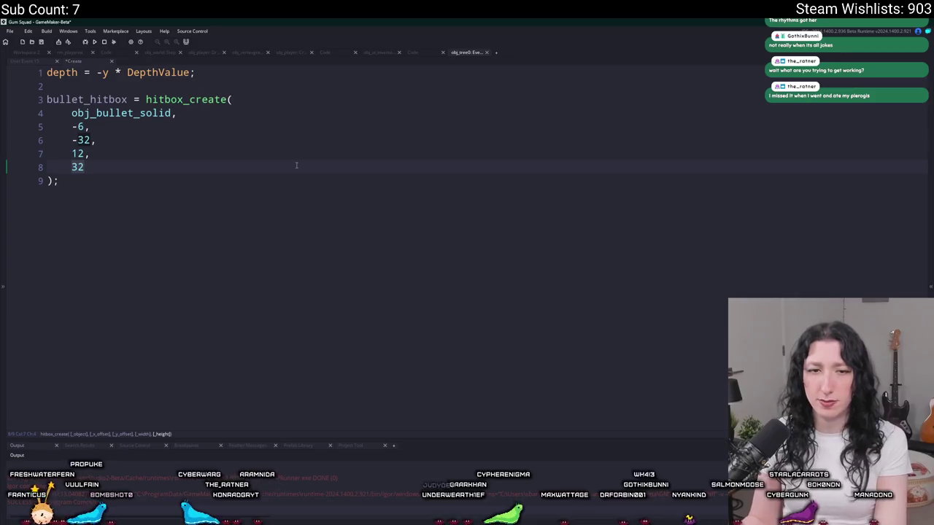
key("BackSpace")
key("BackSpace")
type("16")
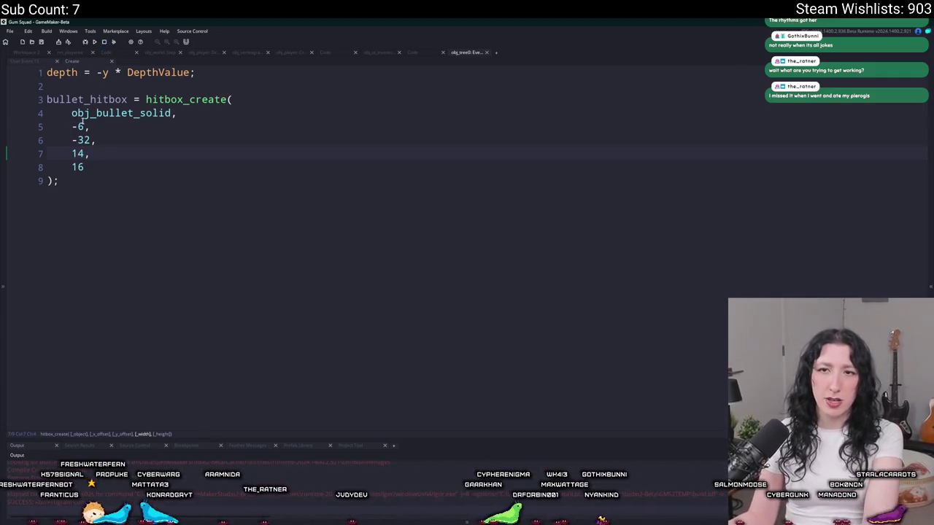
key("BackSpace")
type("7")
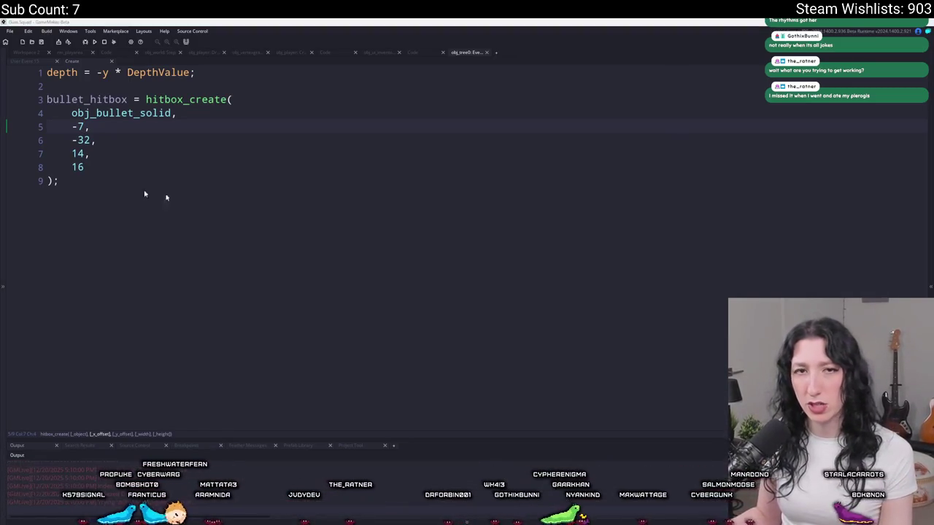
left_click_drag(474, 151, 459, 28)
double_click(460, 28)
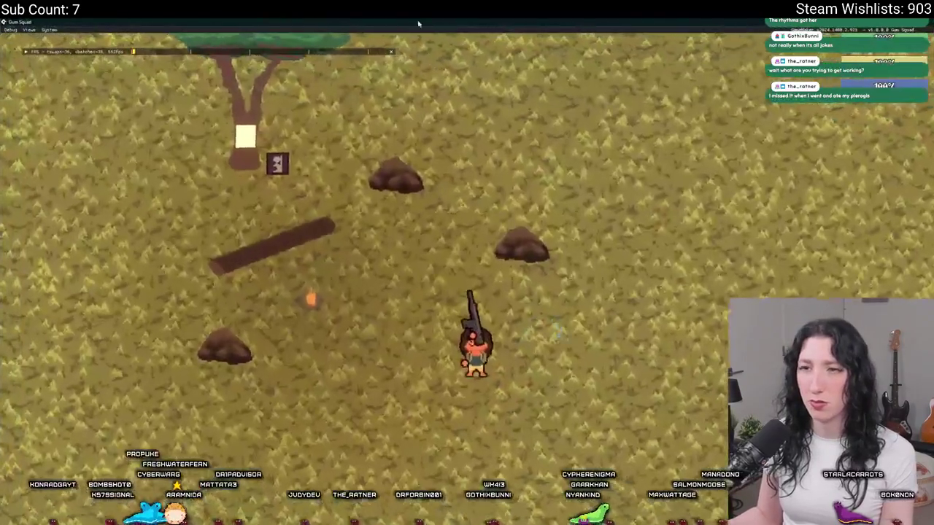
key("w")
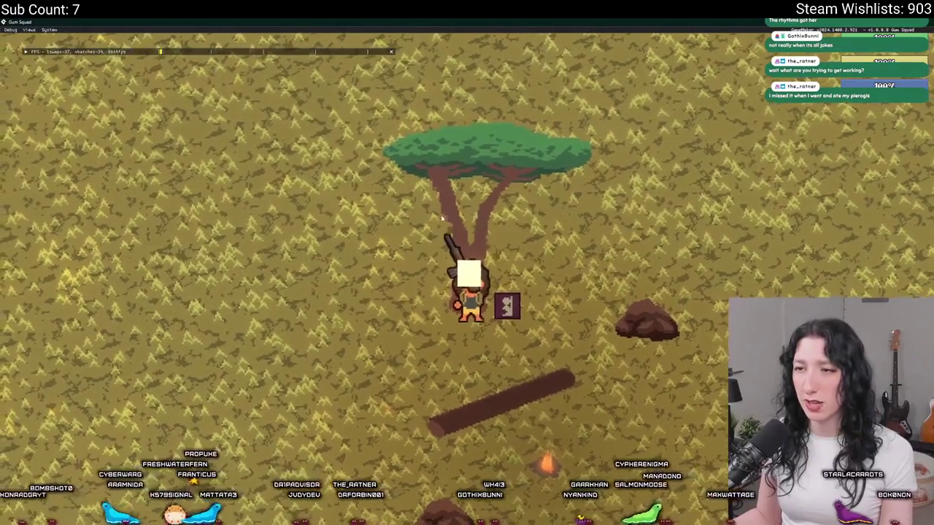
key("a")
key("w")
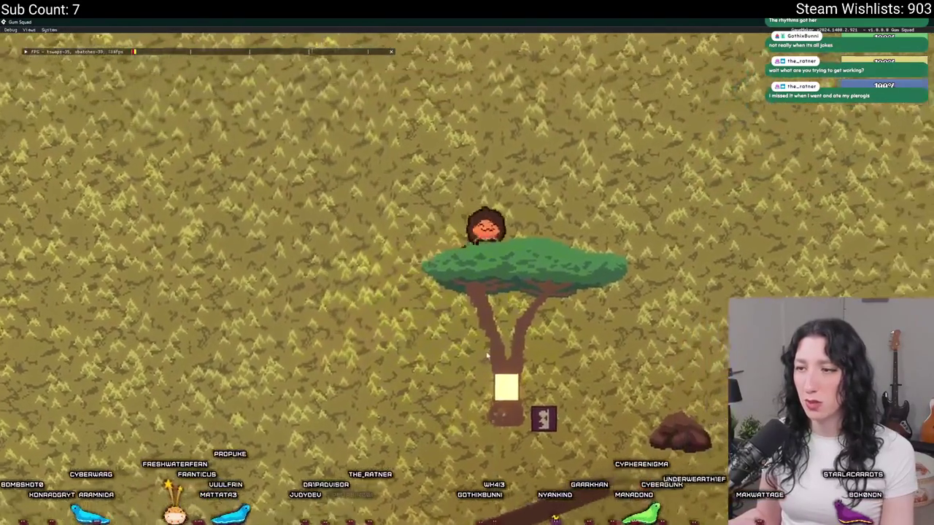
key("d")
key("a")
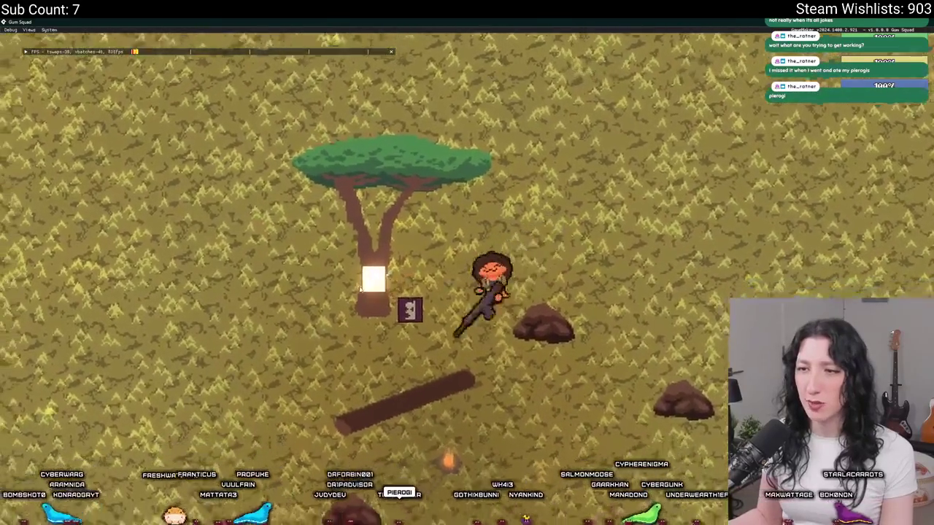
key("s")
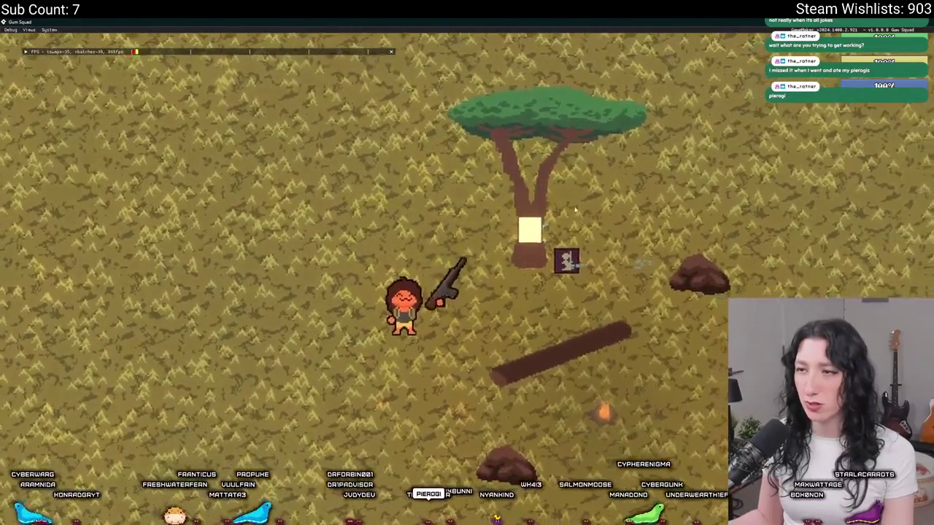
key("w")
key("a")
key("s")
key("d")
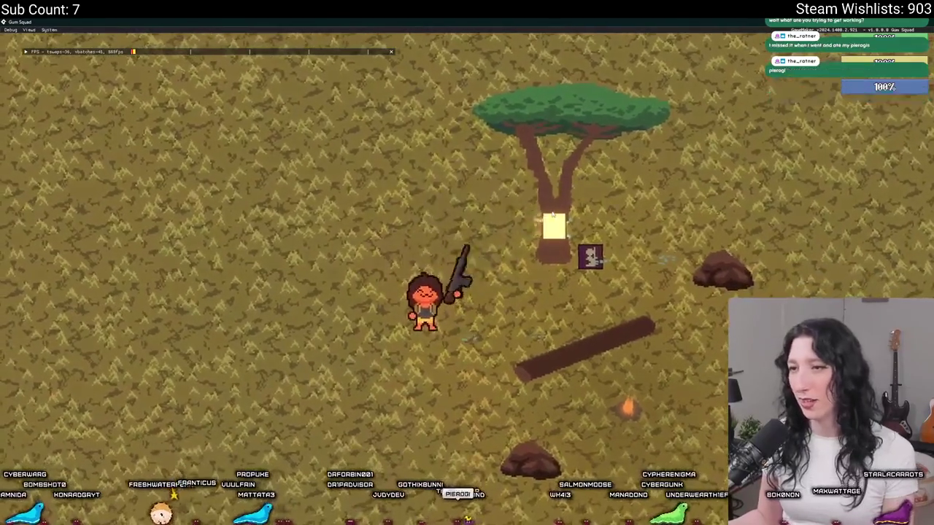
key("d")
key("w")
key("d")
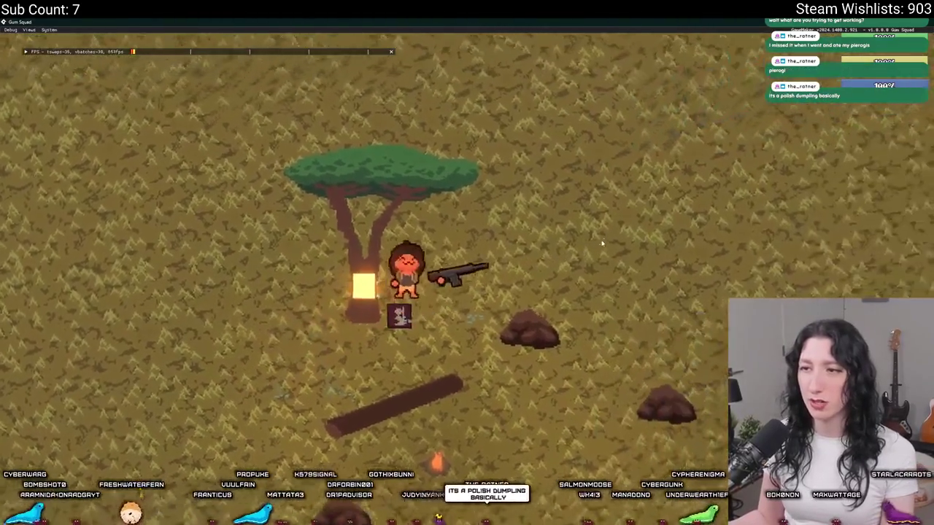
key("a")
key("s")
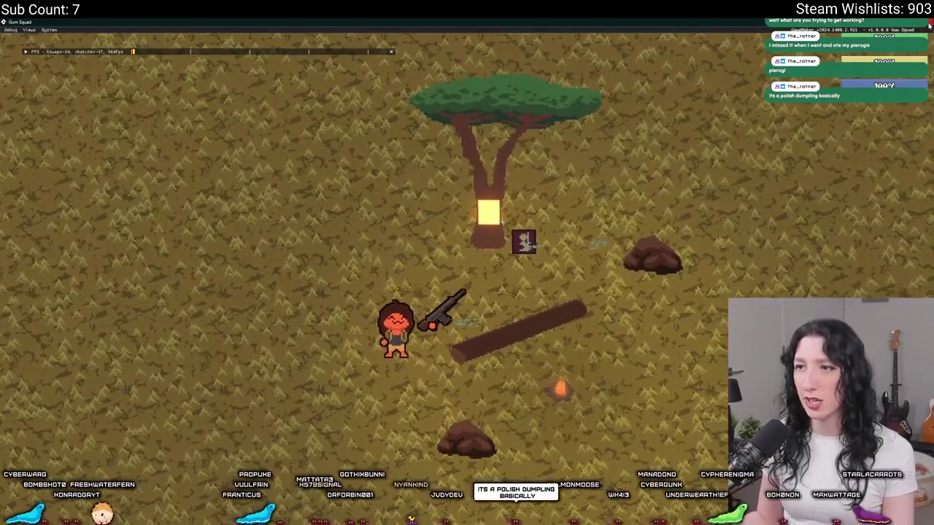
key("alt+Tab")
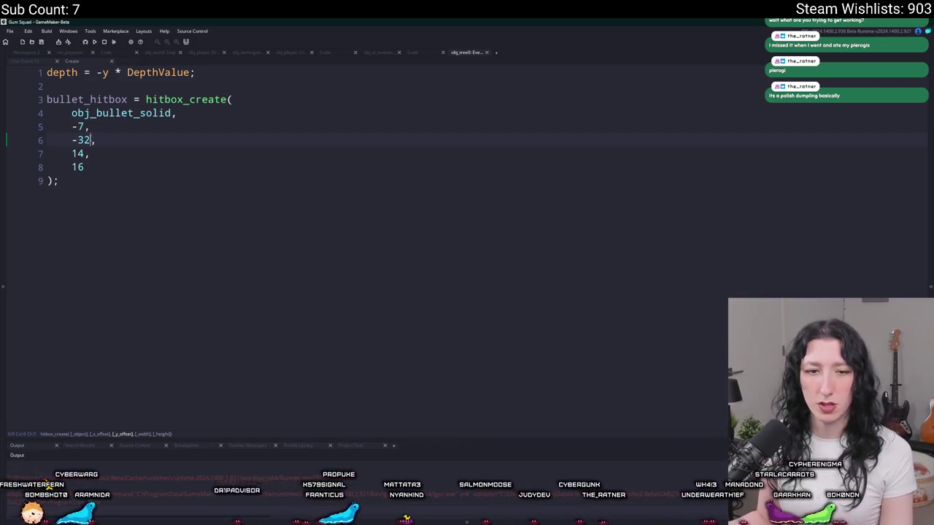
Raise the tree's hitbox height argument to 18
left_click(81, 154)
left_click(81, 167)
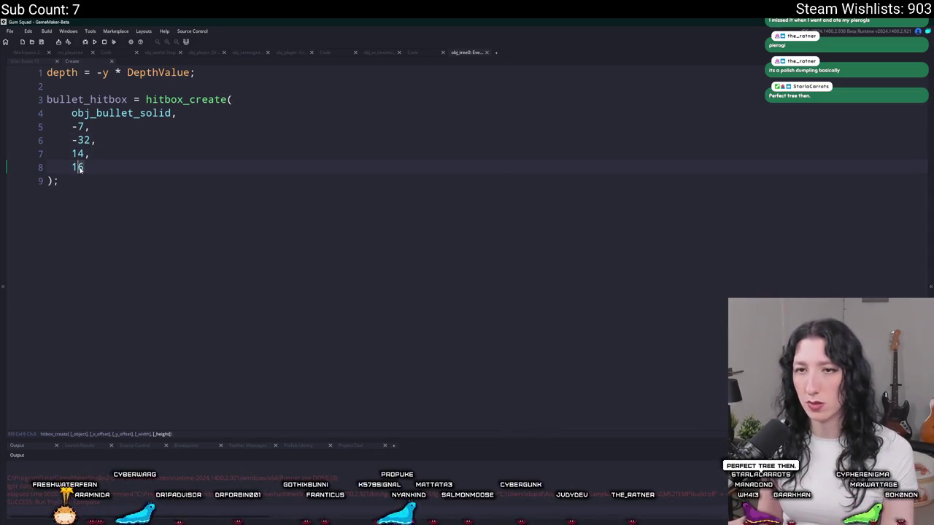
key("BackSpace")
type("8")
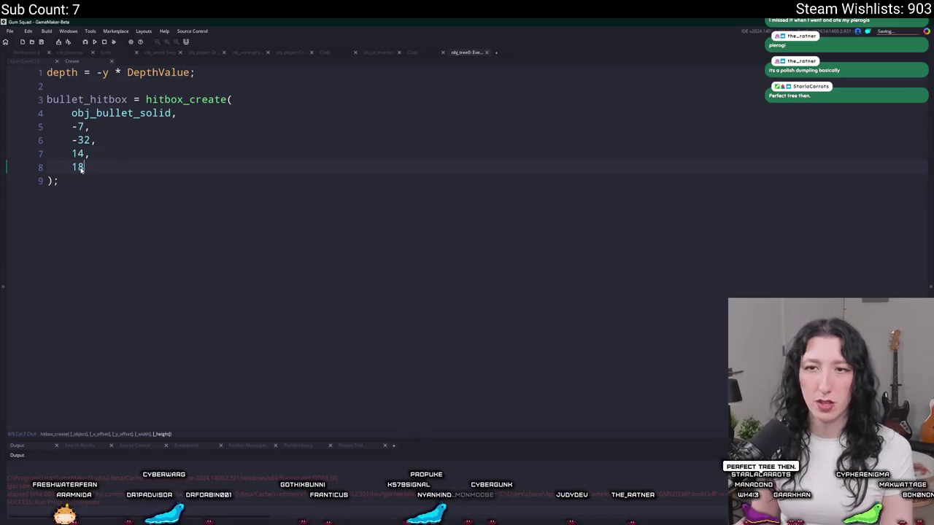
Open obj_bullet_solid via the 'bull' asset search, alongside the obj_tree0 editor
left_click(28, 61)
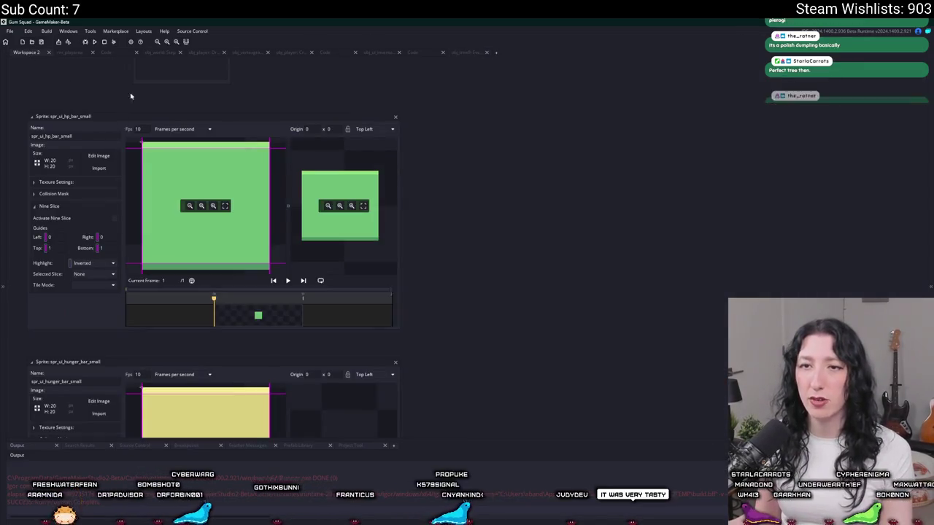
key("ctrl+t")
type("bull")
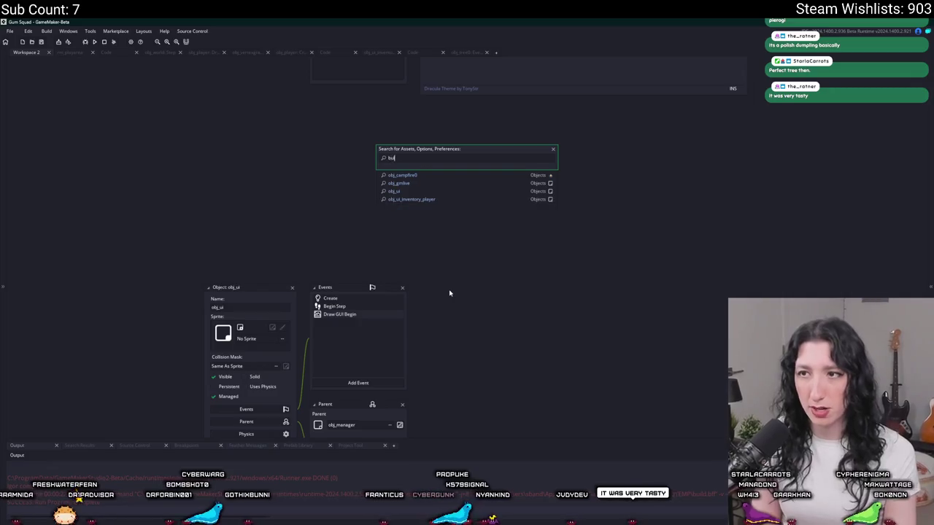
key("Return")
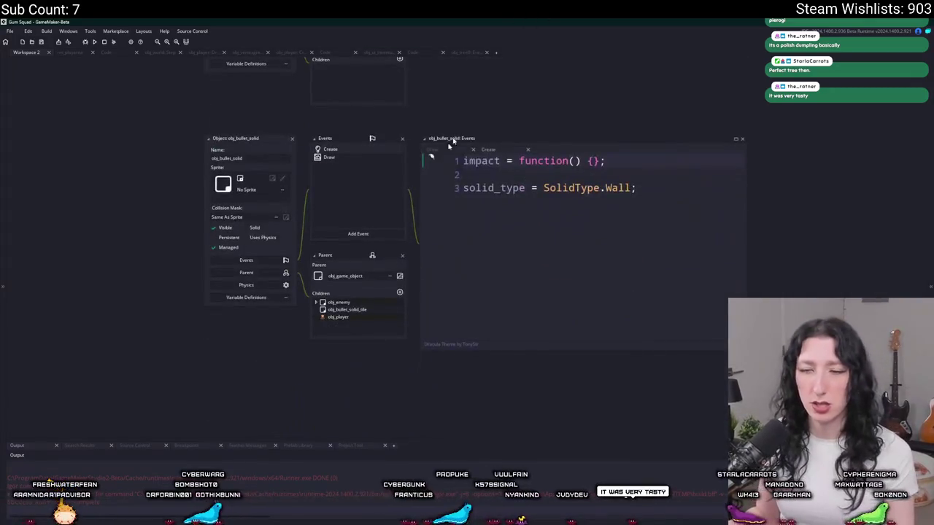
left_click(467, 52)
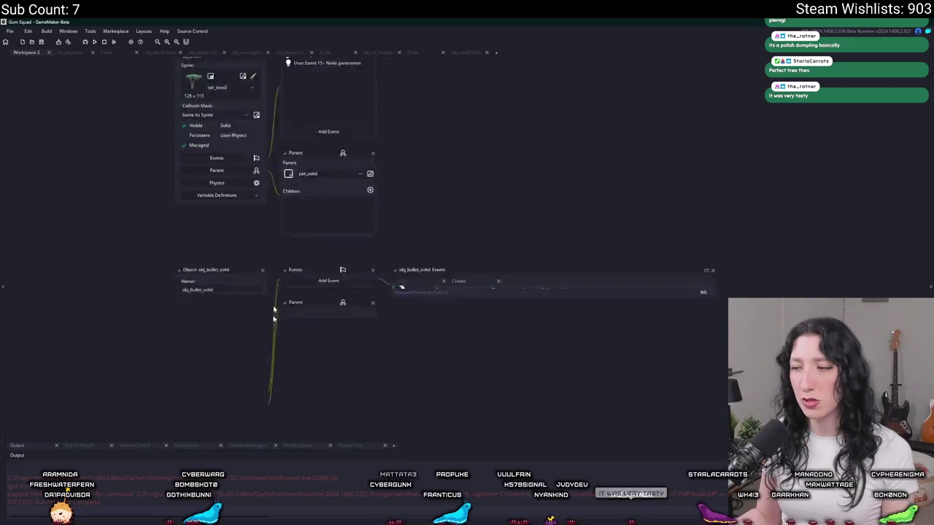
In obj_tree0's User Event 15 code, change _padding from 10 to 16
double_click(294, 243)
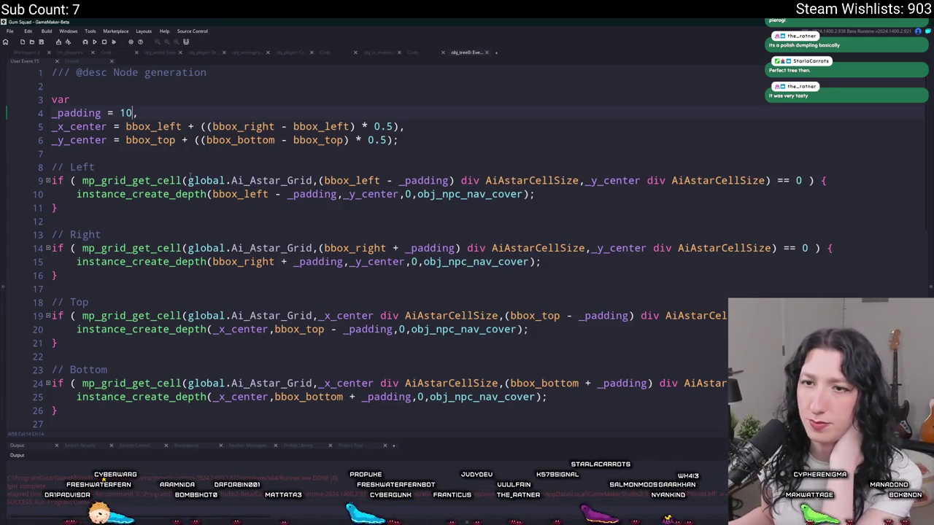
scroll(189, 175, "down", 8)
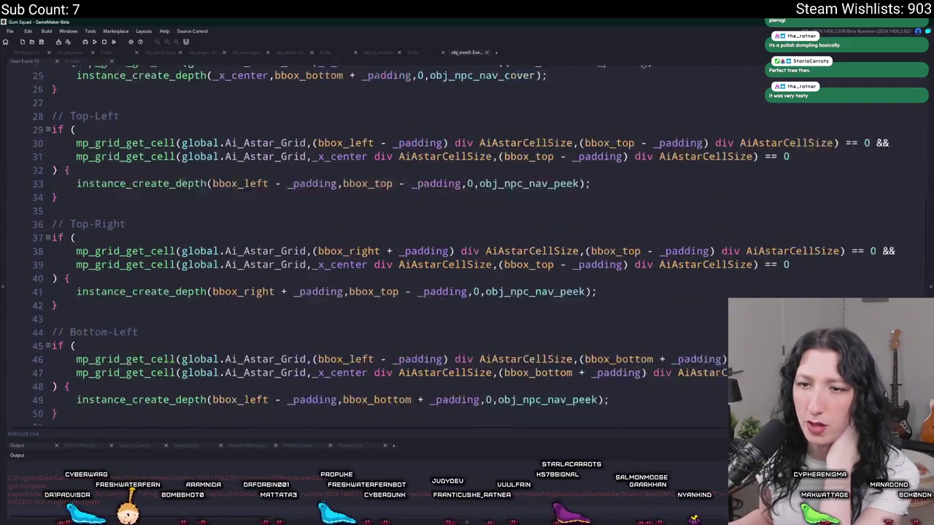
scroll(199, 186, "down", 3)
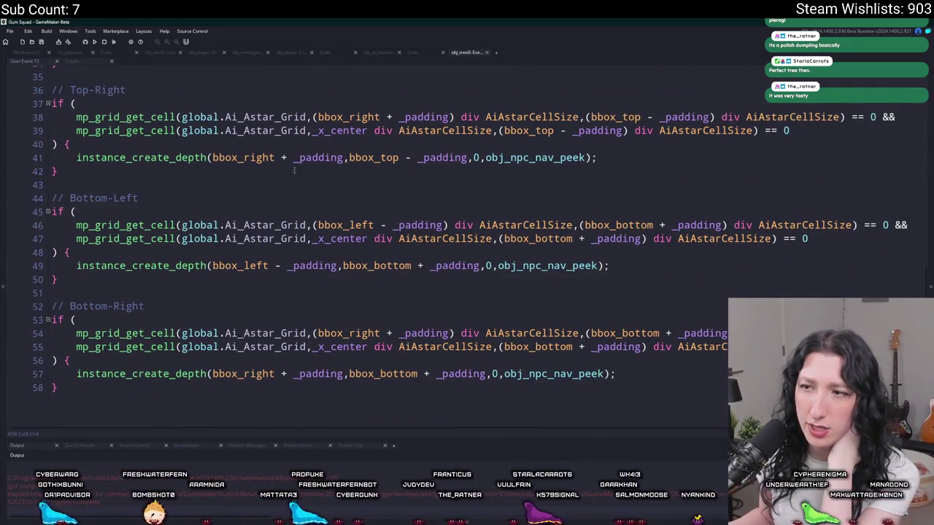
scroll(294, 170, "up", 11)
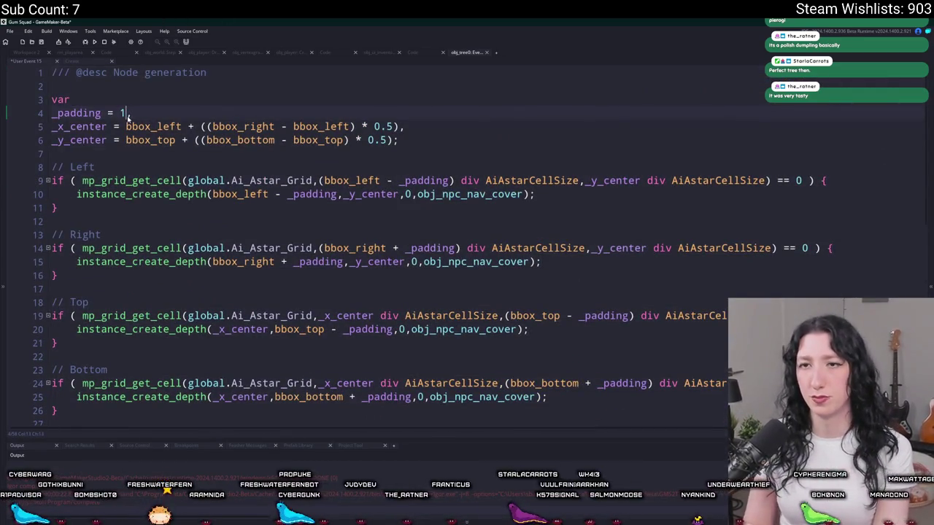
double_click(122, 113)
type("16,")
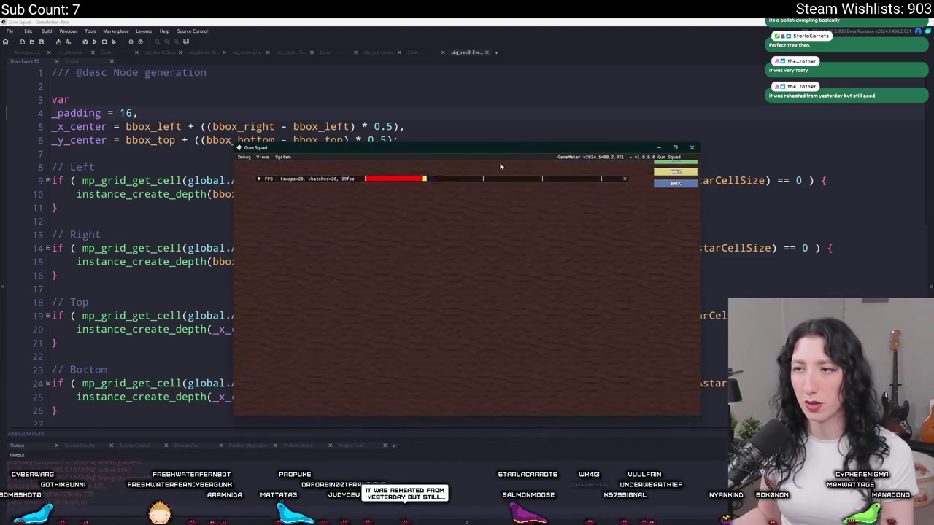
type("wa")
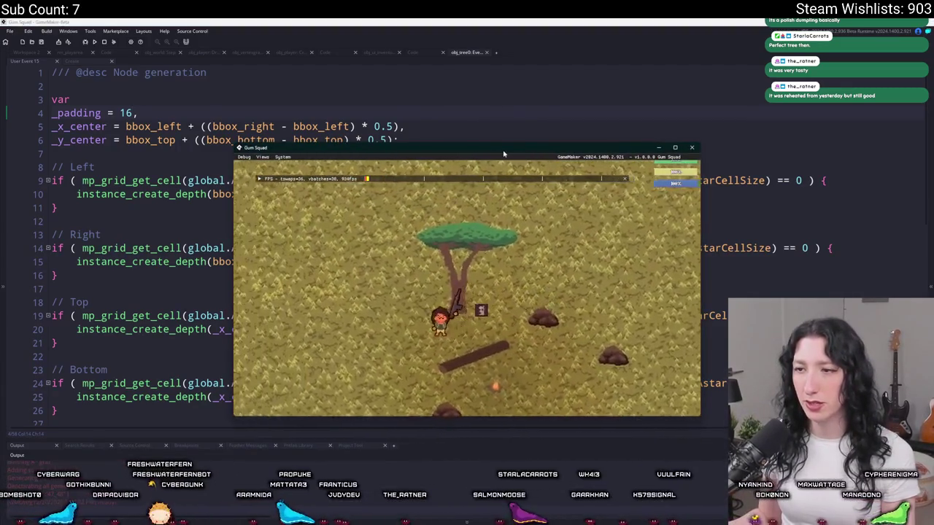
type("sa")
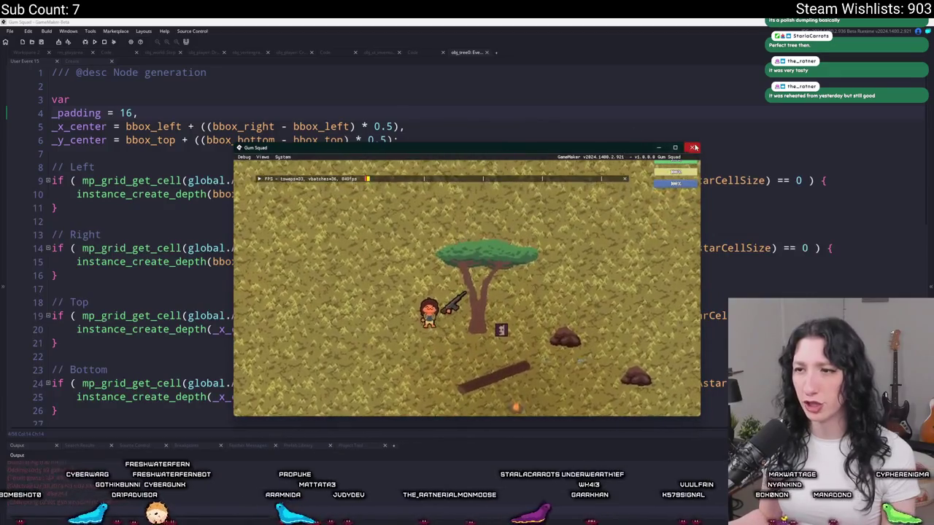
Close the game, move the tree up-left in rm_playarea, and rerun the build
left_click(692, 147)
left_click(69, 52)
left_click_drag(392, 148, 369, 132)
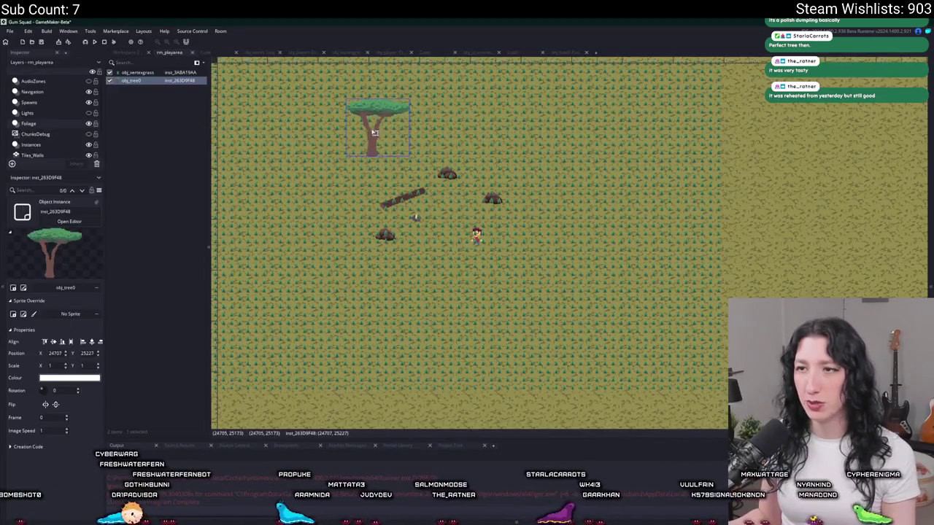
key("F5")
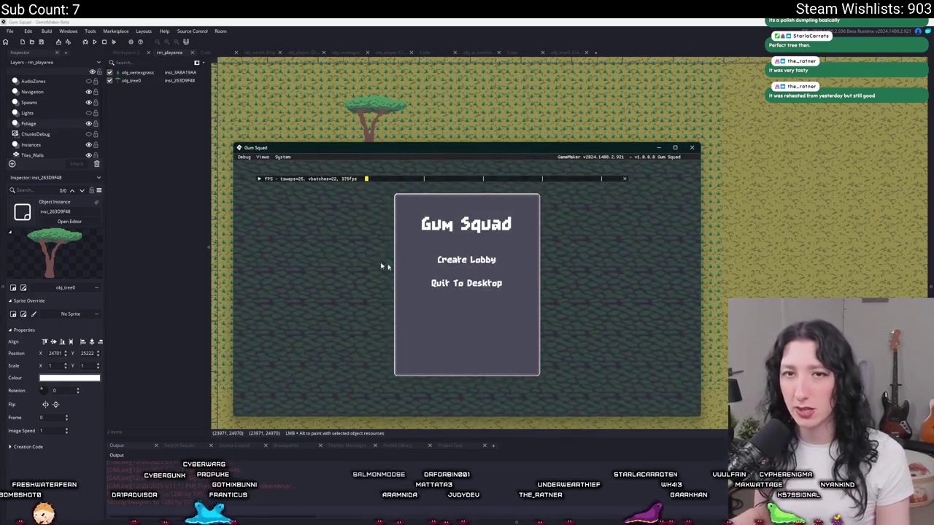
Create a lobby, walk the player left past the tree, then close the game
left_click(467, 261)
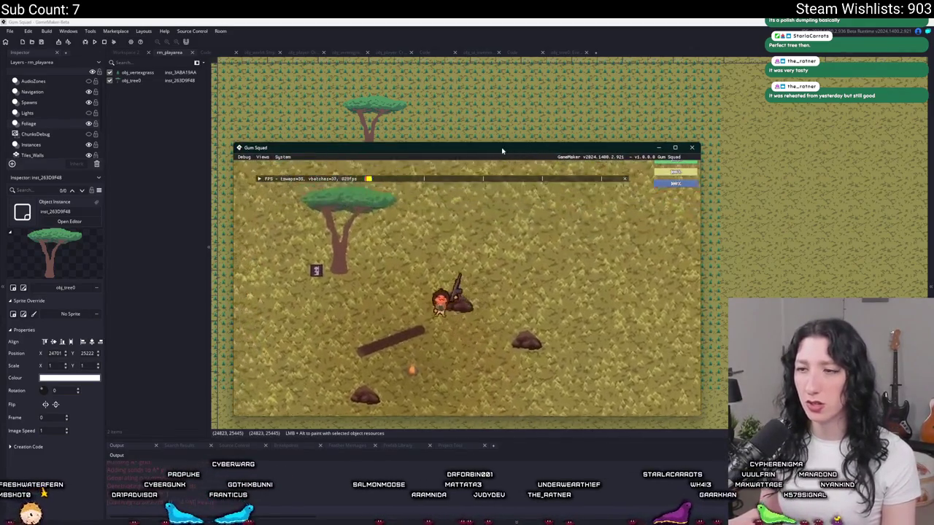
key("a")
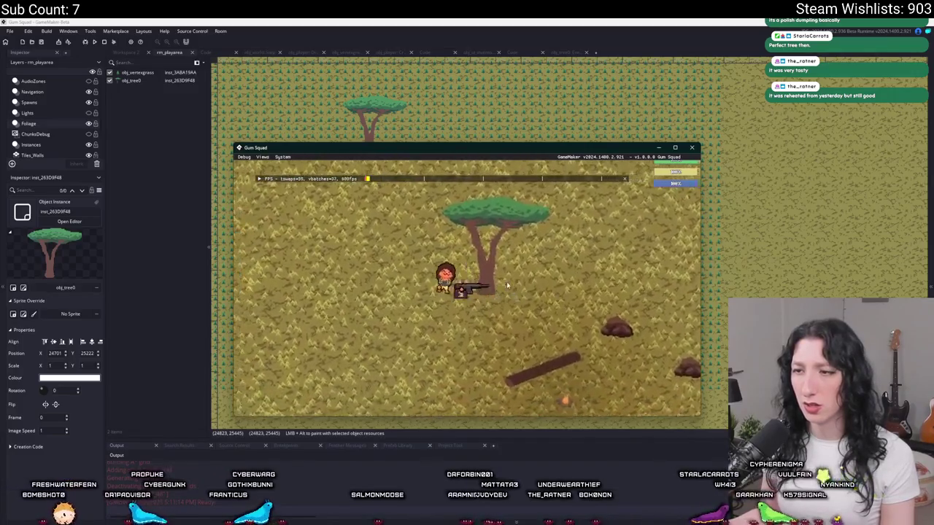
key("a")
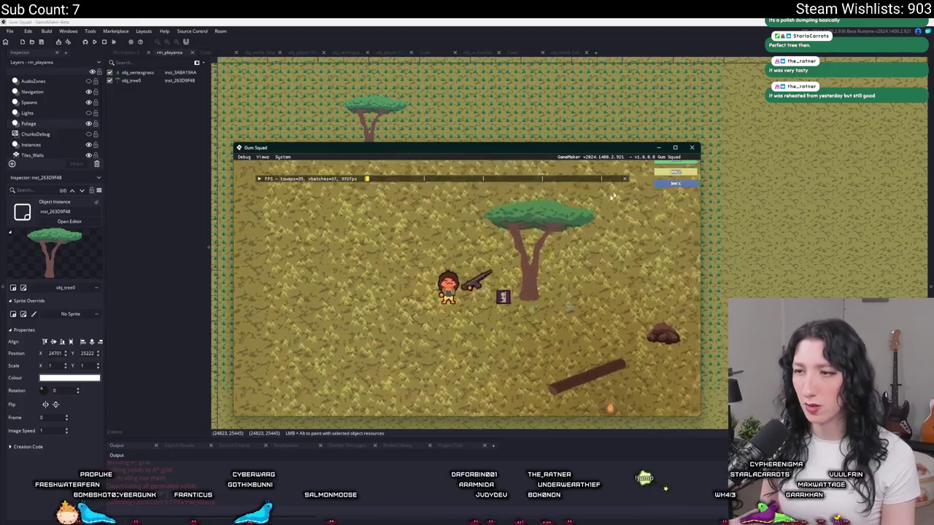
left_click(693, 149)
left_click(128, 53)
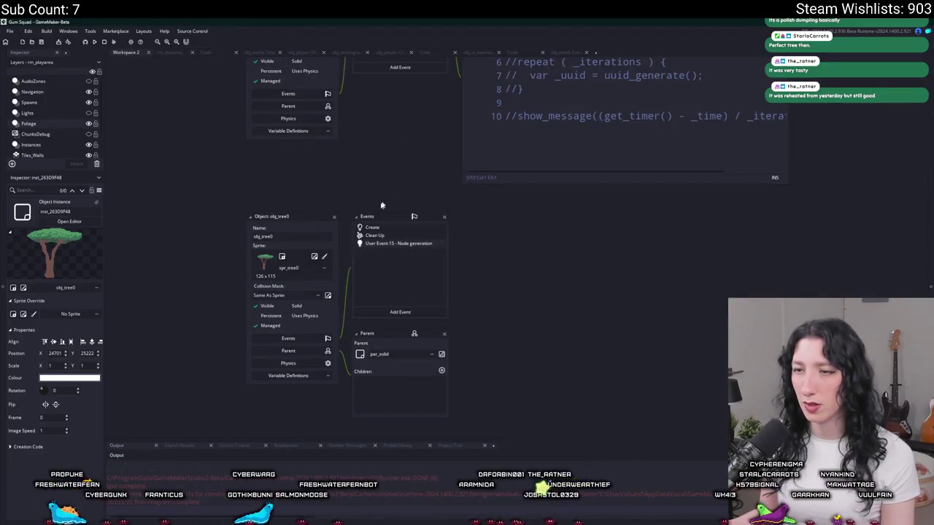
In User Event 15, set _padding to 20 and subtract 8 from _y_center
left_click(371, 229)
left_click(134, 63)
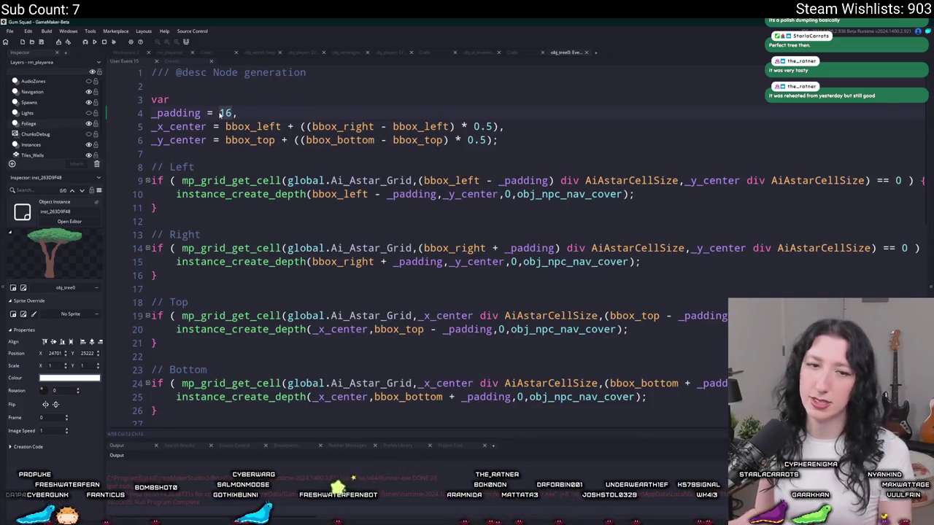
type("20")
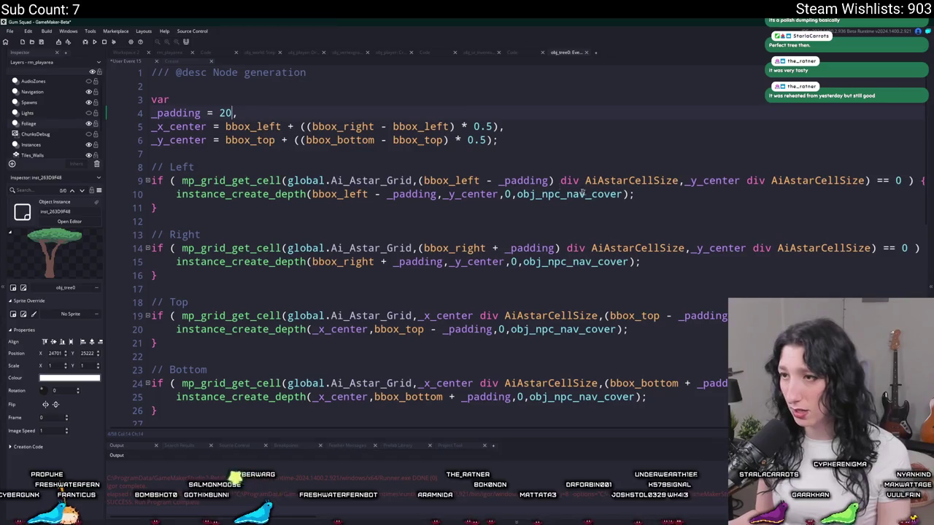
left_click(479, 194)
double_click(472, 194)
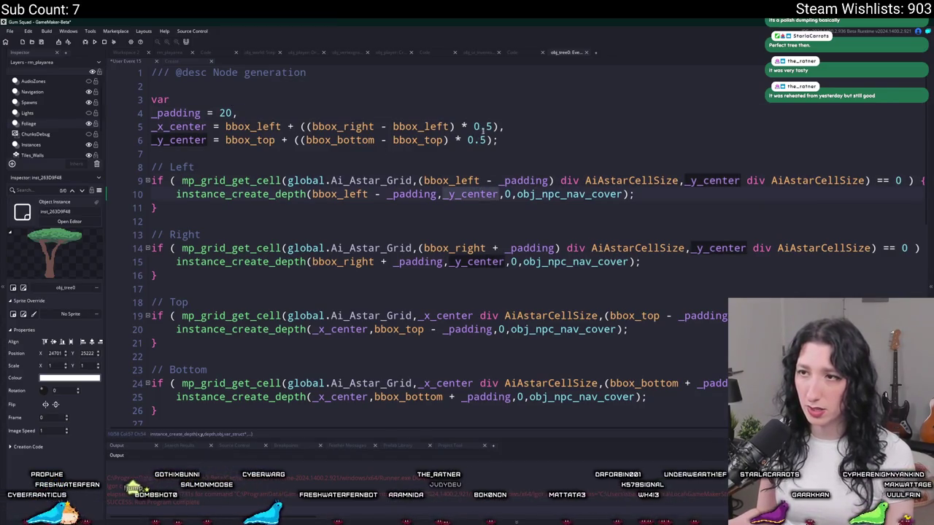
left_click(494, 140)
type("- 8")
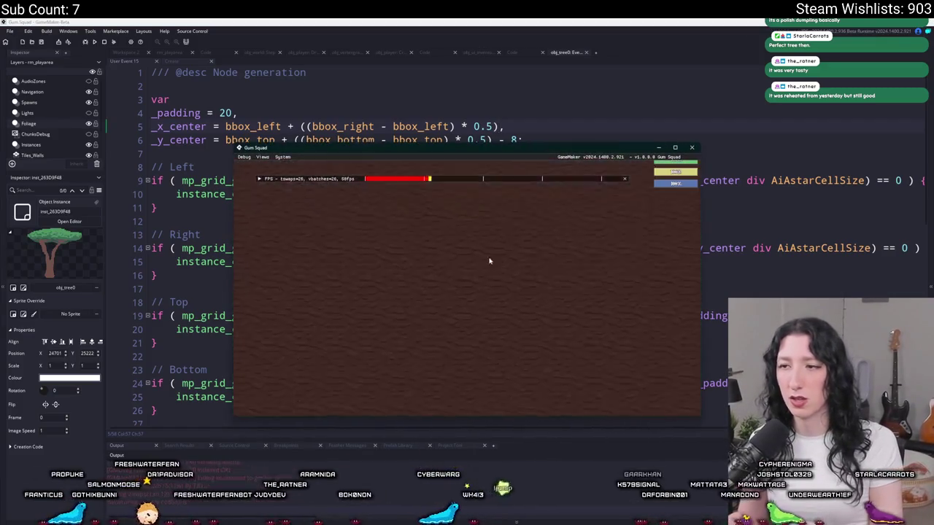
Maximize the game window and walk the player left and right around the tree
double_click(503, 155)
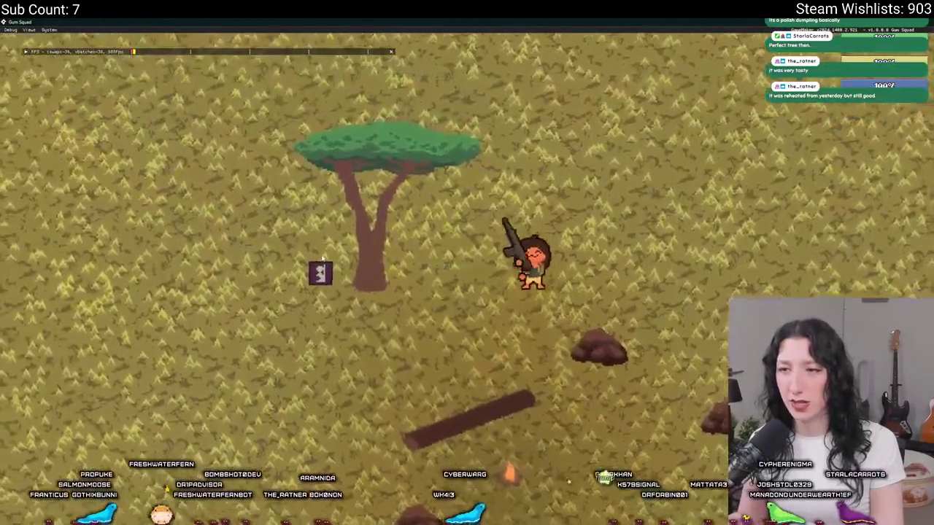
key("a")
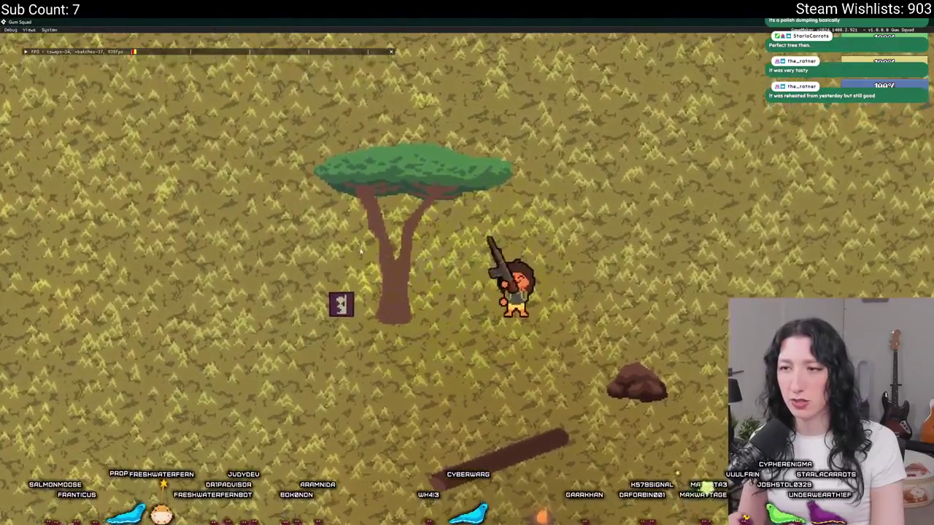
key("d")
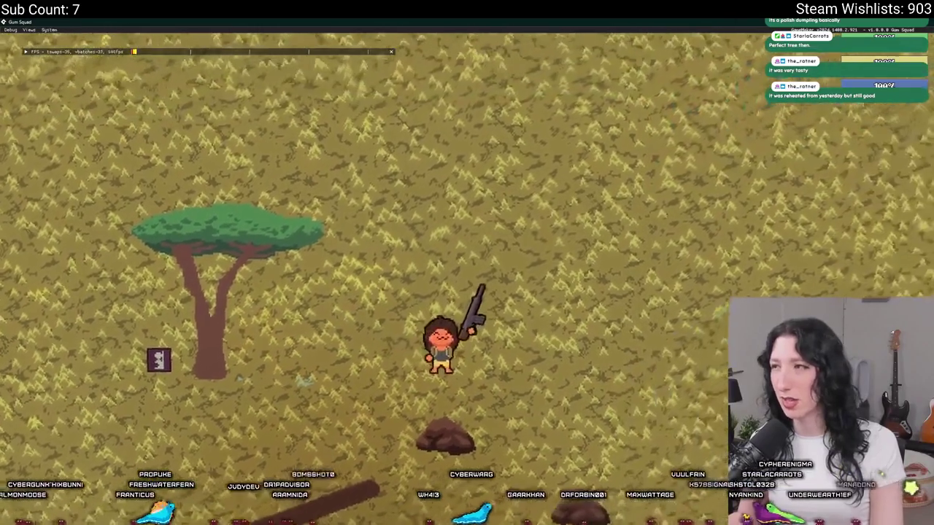
Return to the code, then test padding 32 and centre minus 10 in a new lobby
key("Escape")
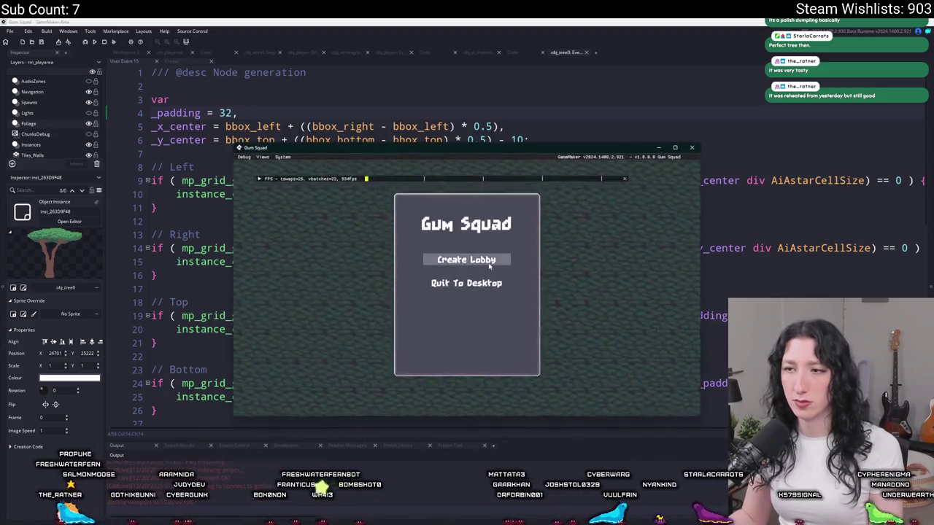
left_click(470, 258)
key("w+a")
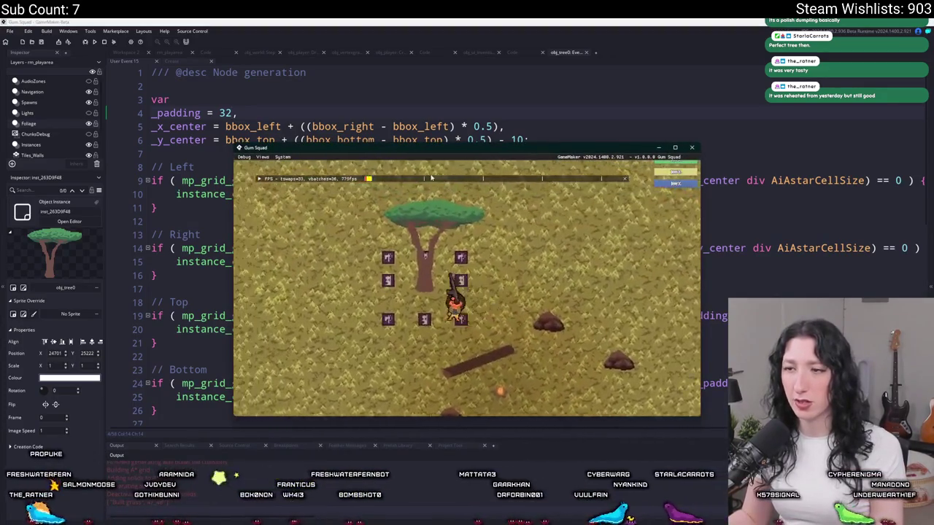
Go fullscreen, walk around the tree past its cover markers, then quit the game
key("F11")
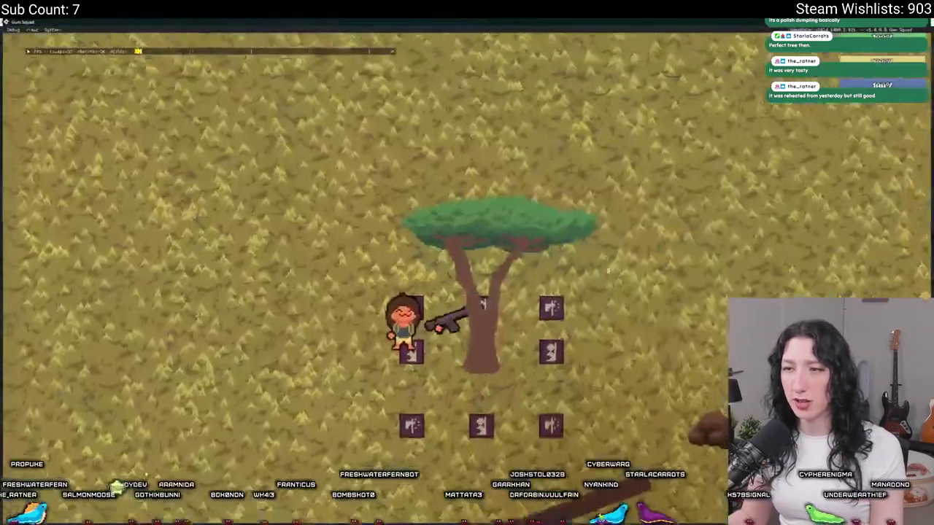
key("a")
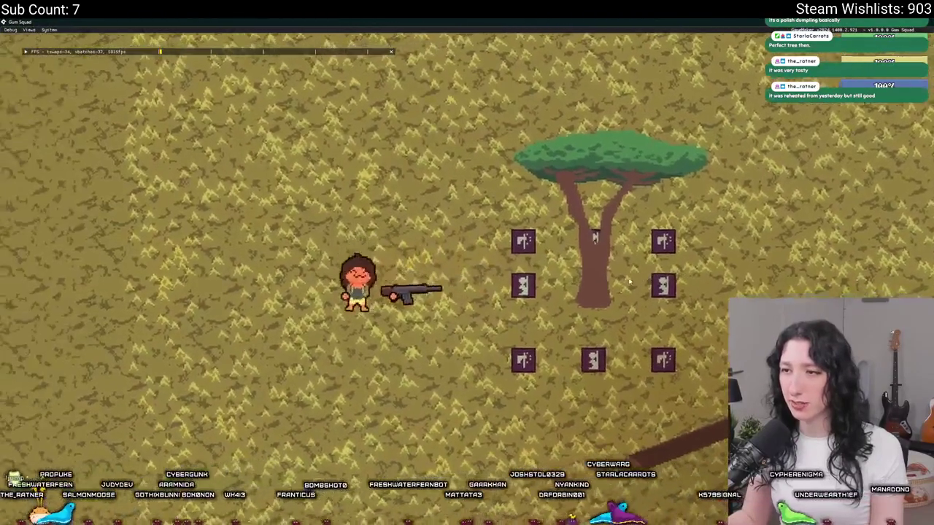
key("d")
key("s")
key("w")
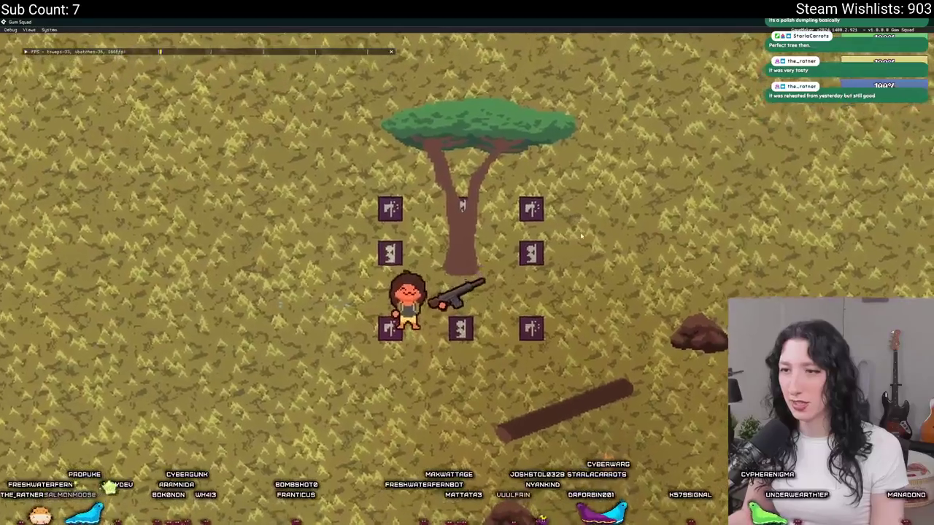
key("d")
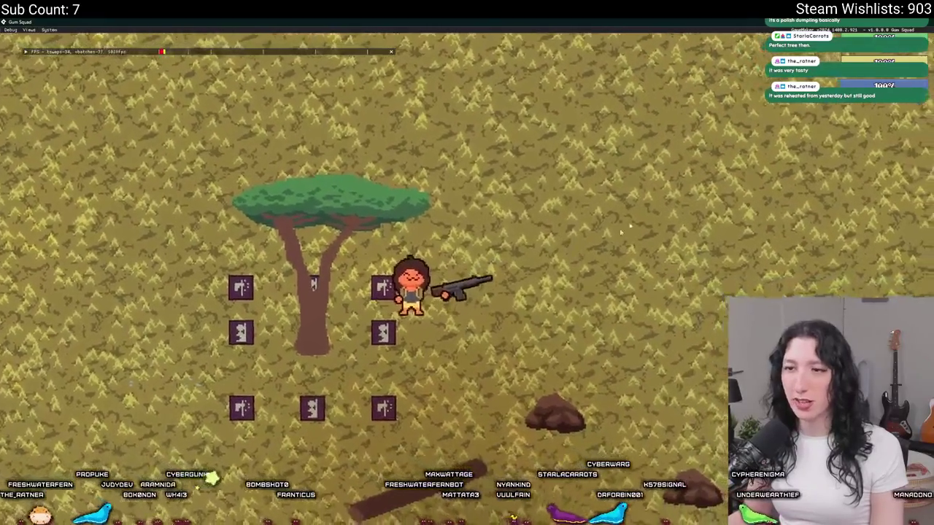
key("Escape")
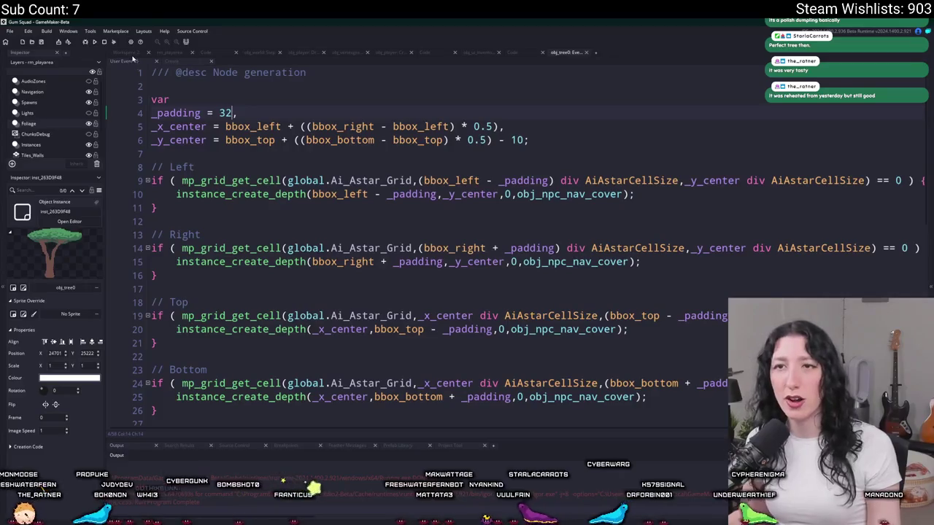
Search the assets for 'ode' and then 'ai' to look for the nav objects
left_click(132, 57)
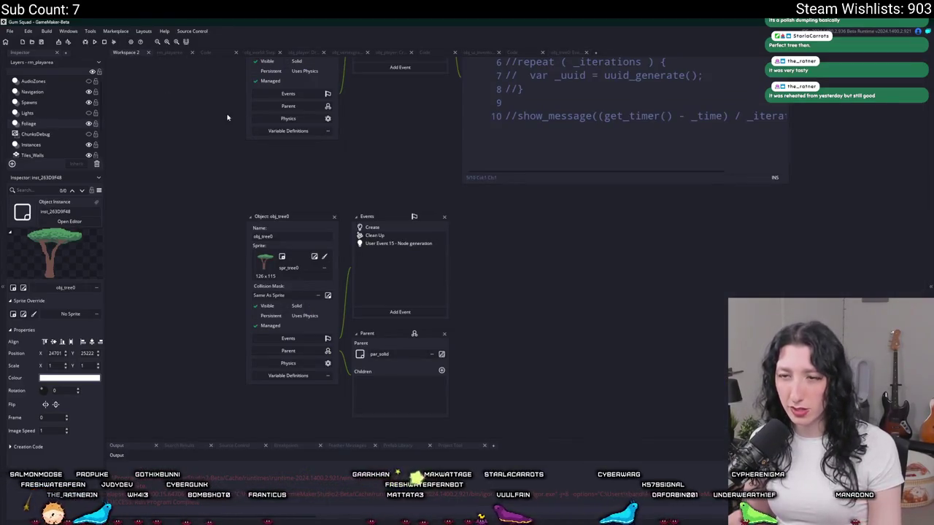
scroll(338, 214, "up", 3)
key("ctrl+t")
type("node")
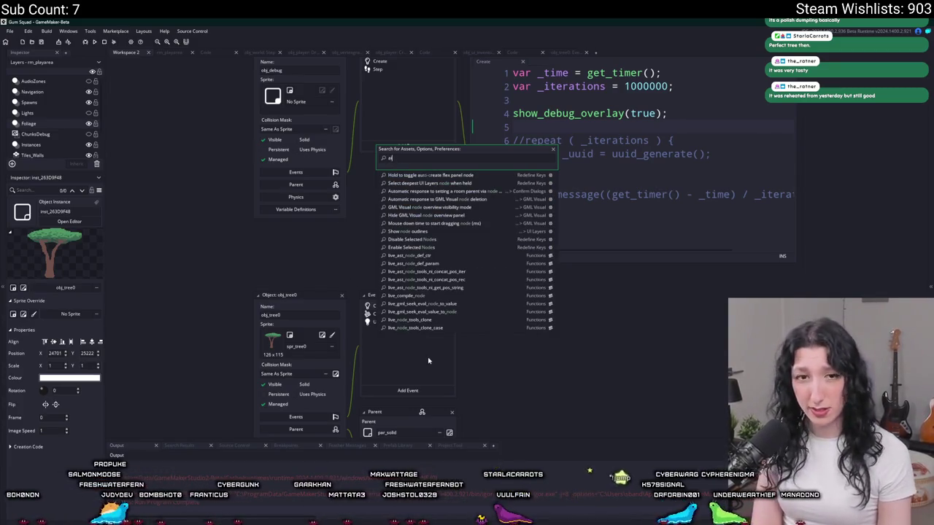
key("BackSpace")
type("ai")
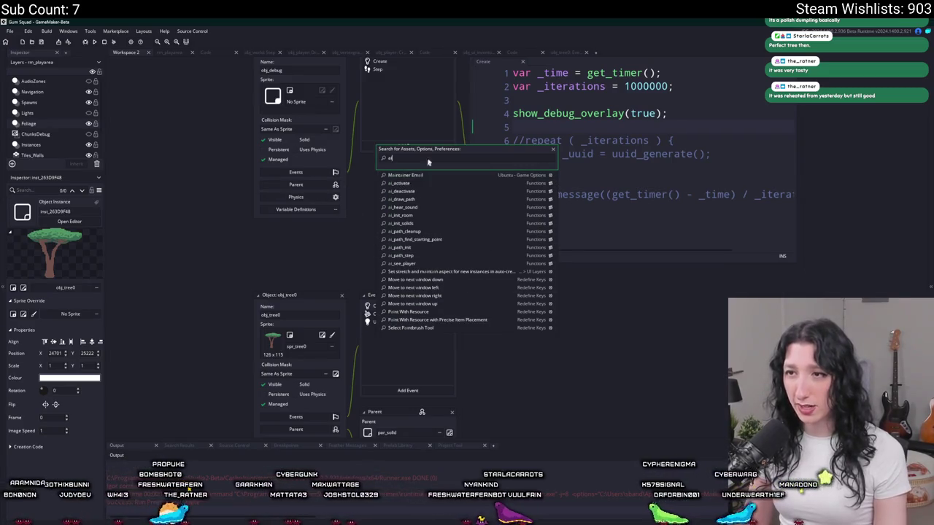
key("Escape")
Open obj_npc_nav_default and obj_npc_nav_peek from the asset search
scroll(428, 162, "up", 2)
key("ctrl+t")
type("e")
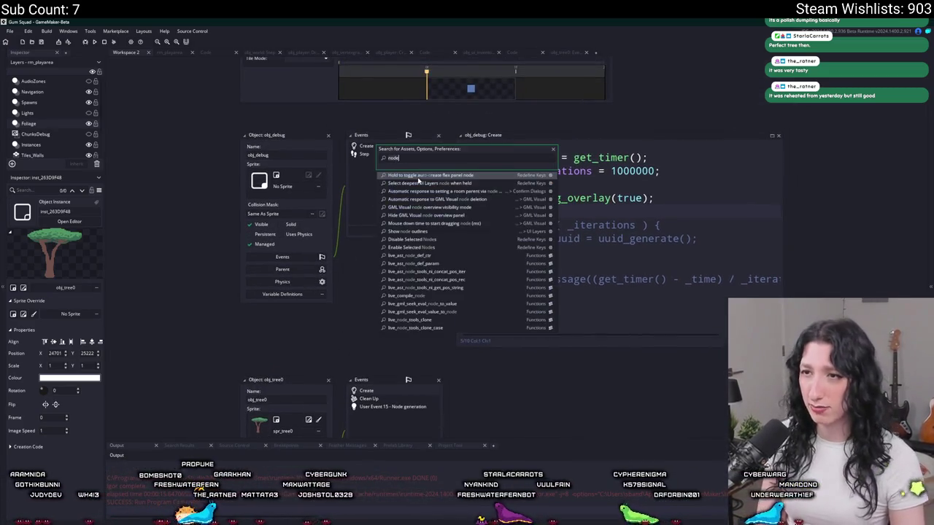
type("pc")
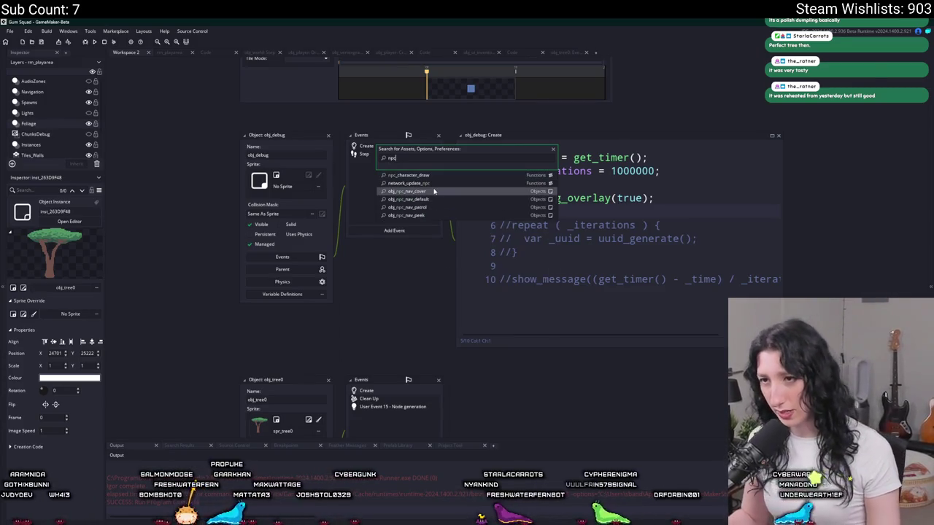
key("Down")
key("Down")
key("Down")
key("Return")
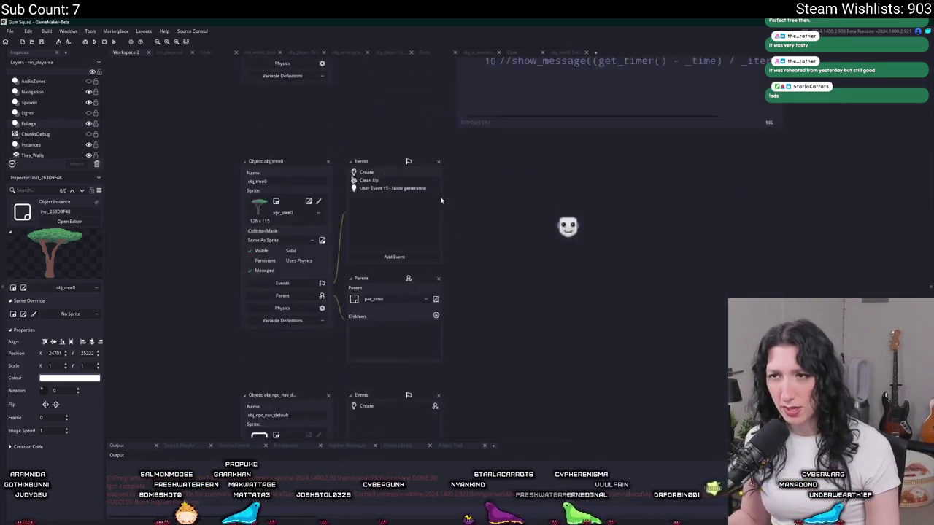
key("ctrl+t")
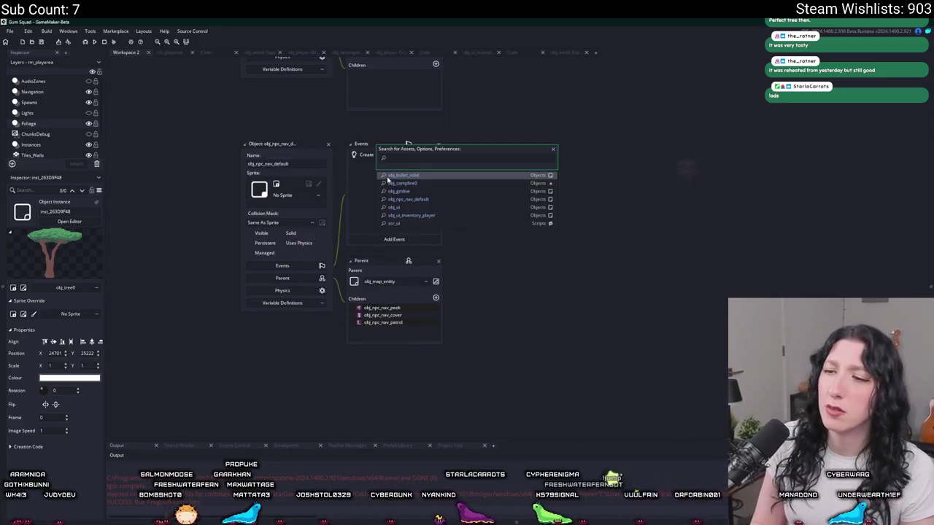
type("peek")
key("Return")
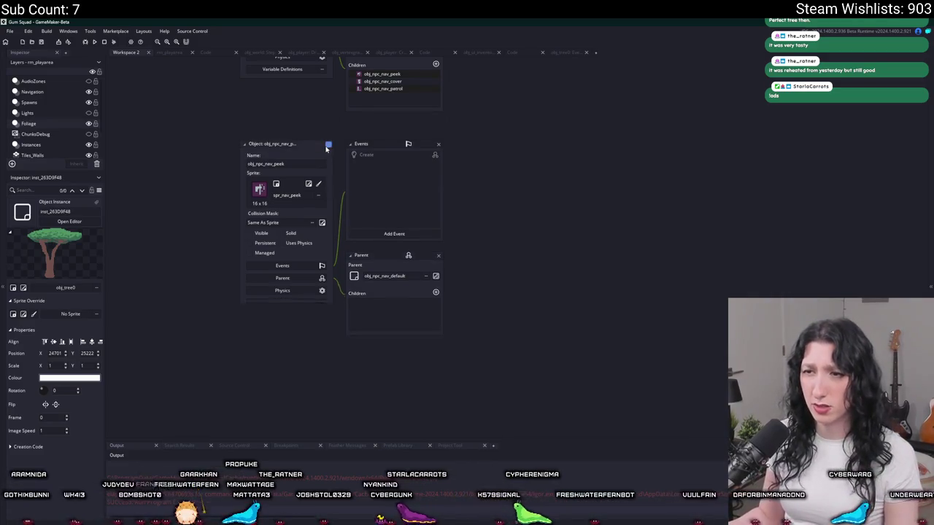
Follow obj_npc_nav_default's Create event to the ShowAiNav macro, then return to rm_playarea
key("ctrl+t")
key("Escape")
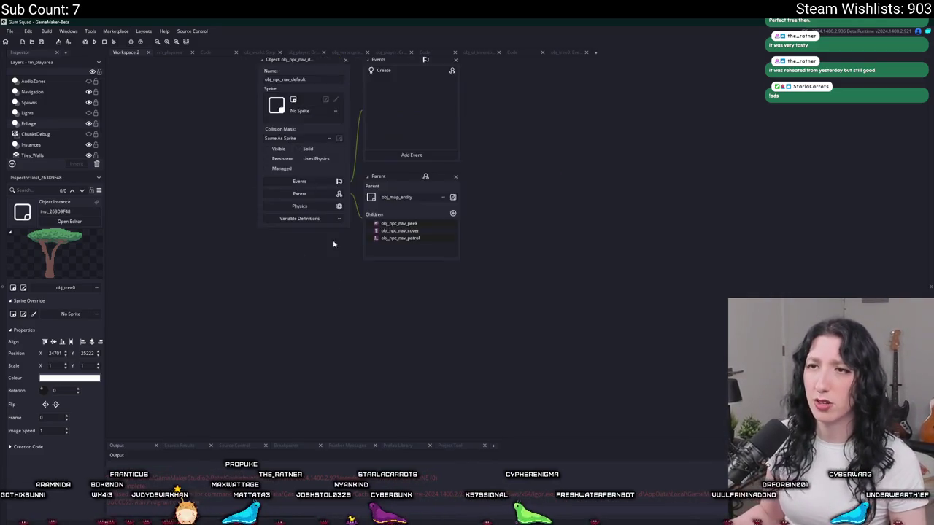
left_click(401, 114)
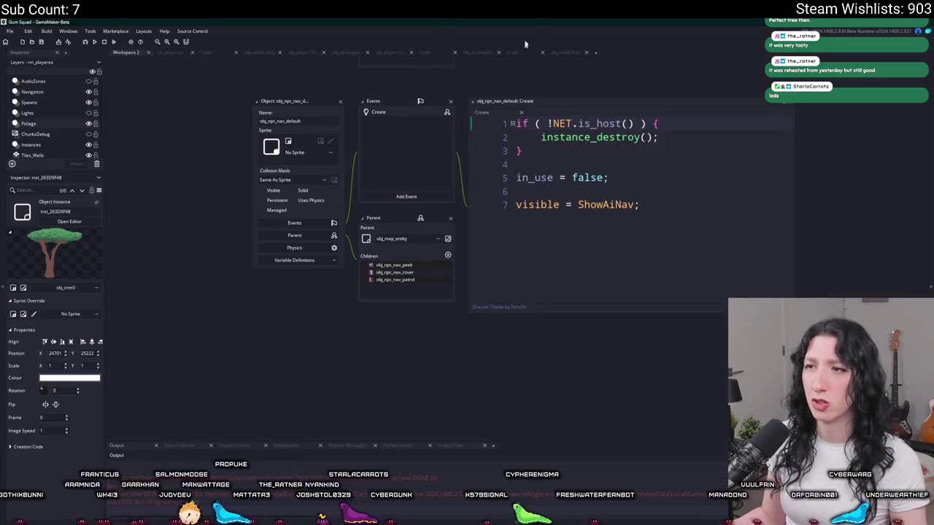
middle_click(615, 205)
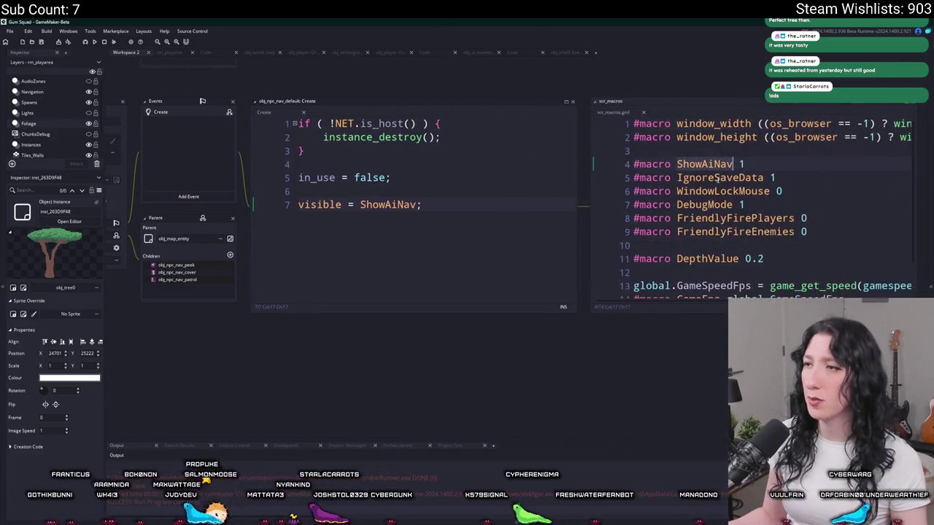
left_click(179, 52)
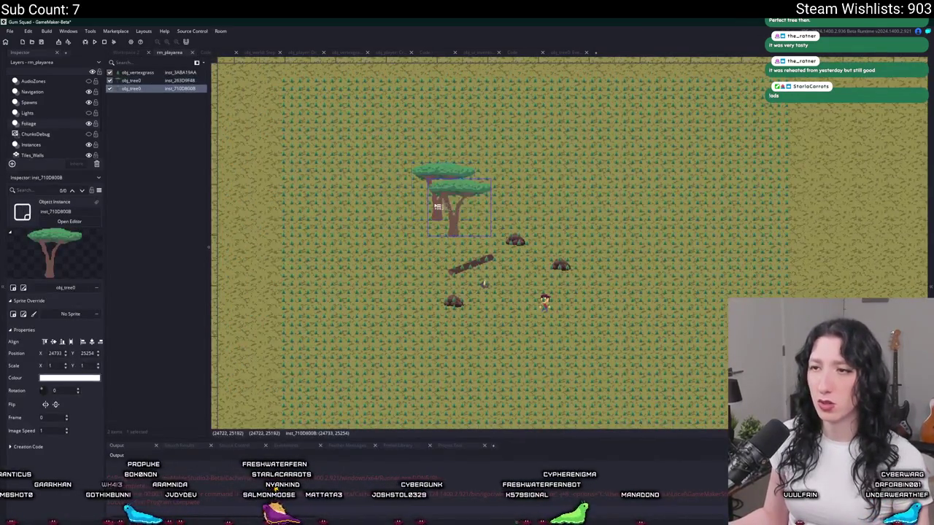
Add tree instances and drag them into a grove across the savanna room
left_click_drag(438, 206, 359, 179)
left_click(457, 219, "alt")
left_click_drag(456, 219, 413, 102)
left_click(486, 253, "alt")
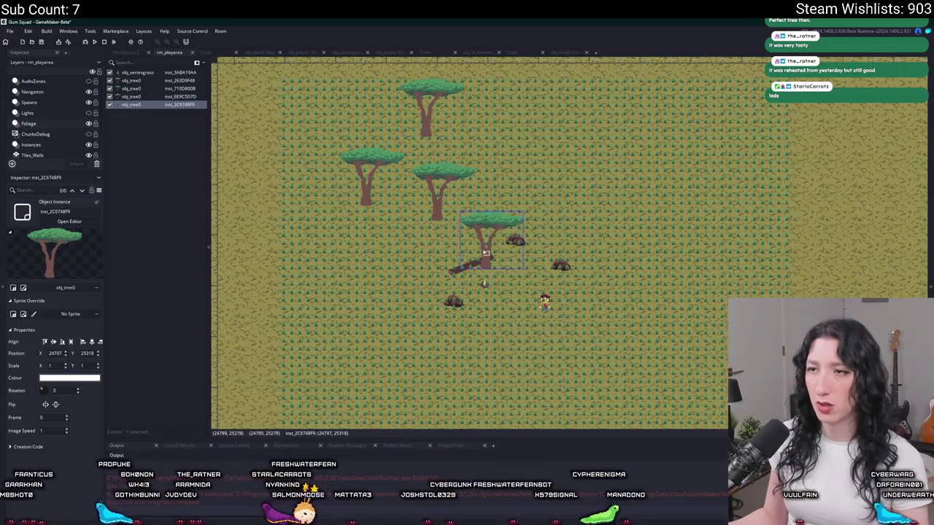
left_click_drag(486, 253, 490, 141)
left_click(502, 274, "alt")
mouse_move(502, 275)
left_mouse_down()
mouse_move(549, 160)
mouse_move(535, 188)
mouse_move(396, 270)
mouse_move(387, 265)
mouse_move(493, 251)
mouse_move(303, 81)
left_mouse_up()
left_click(524, 286, "alt")
left_click(503, 263, "alt")
left_click(525, 288, "alt")
left_click_drag(526, 288, 577, 91)
left_click(537, 306, "alt")
left_click_drag(593, 221, 478, 259)
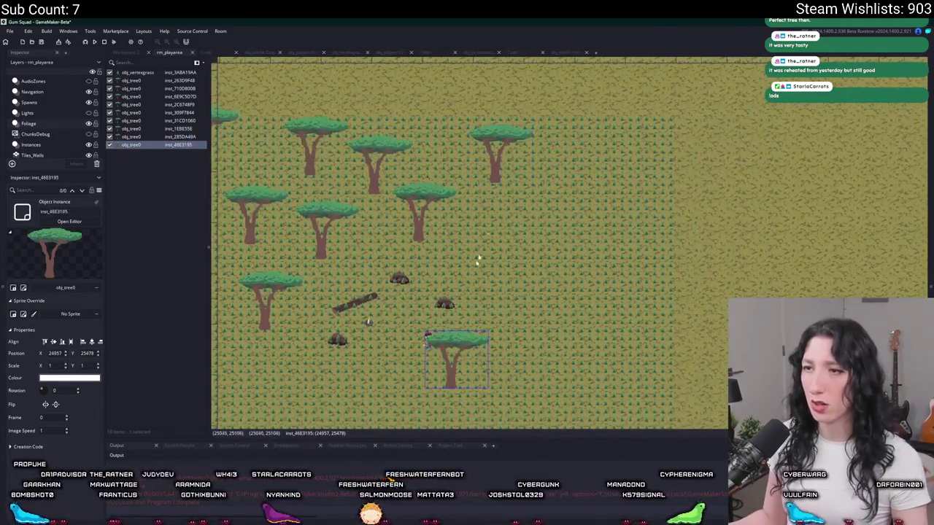
left_click_drag(456, 357, 560, 230)
left_click(473, 368, "alt")
left_click_drag(473, 368, 648, 150)
left_click(489, 394, "alt")
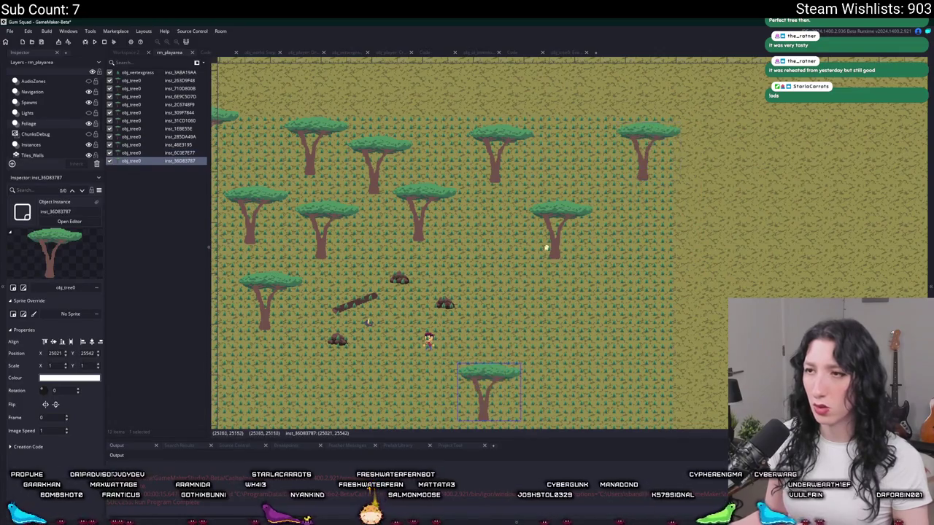
mouse_move(489, 394)
left_mouse_down()
mouse_move(538, 271)
mouse_move(616, 240)
left_mouse_up()
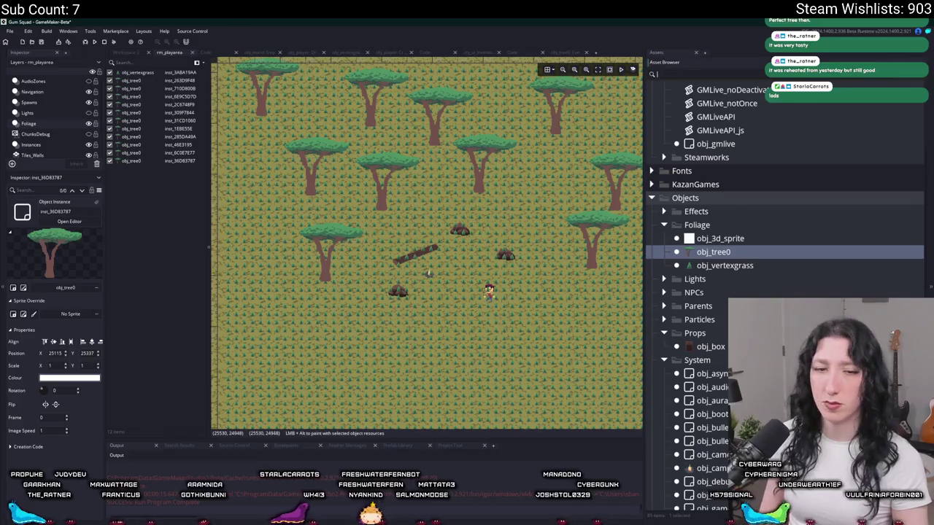
Select obj_spawn_glummer in the Asset Browser and target the Spawns layer
type("i")
key("BackSpace")
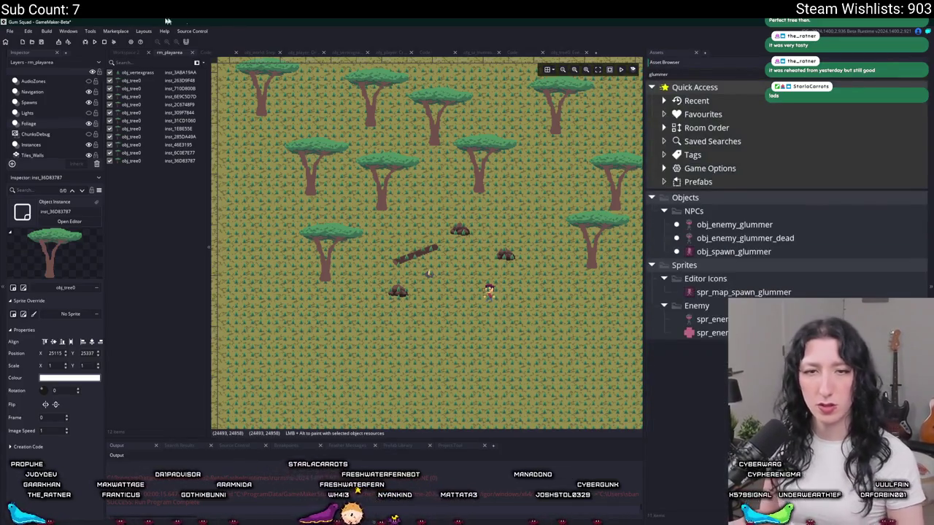
left_click(752, 225)
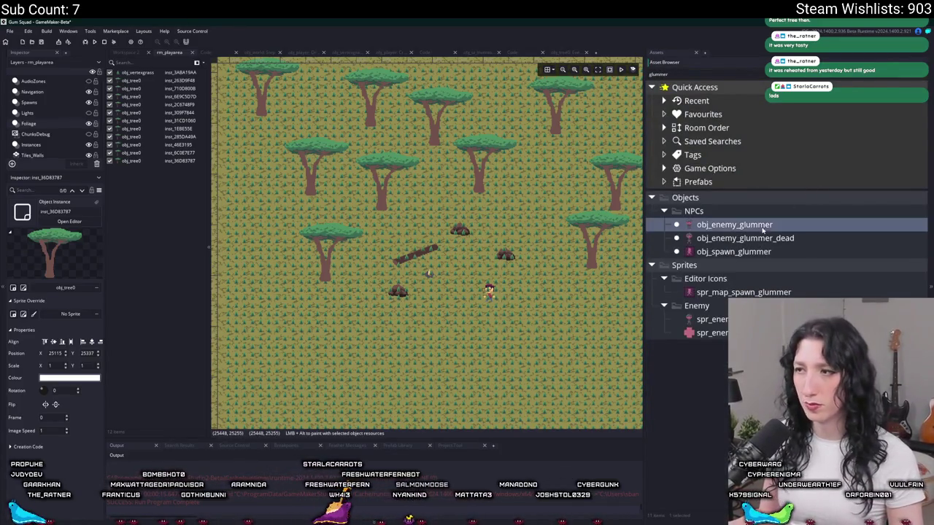
left_click(41, 112)
left_click(689, 254)
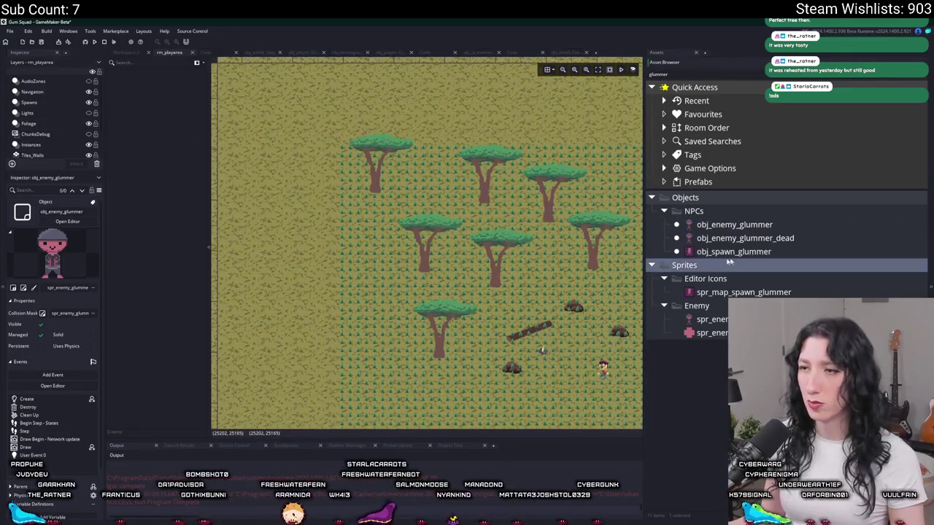
scroll(407, 240, "right", 5)
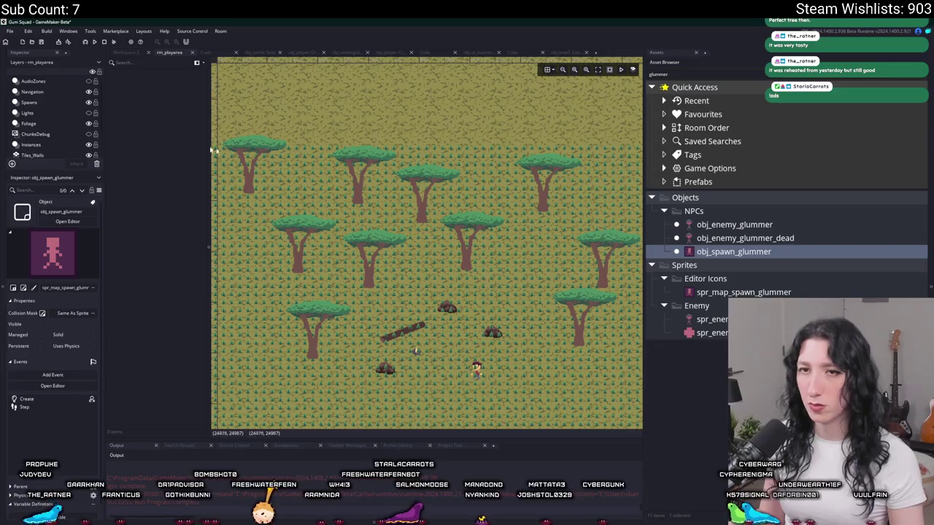
left_click(36, 102)
Place three glummer spawn points among the trees and build the game
left_click(304, 143)
scroll(305, 143, "left", 3)
left_click(302, 202)
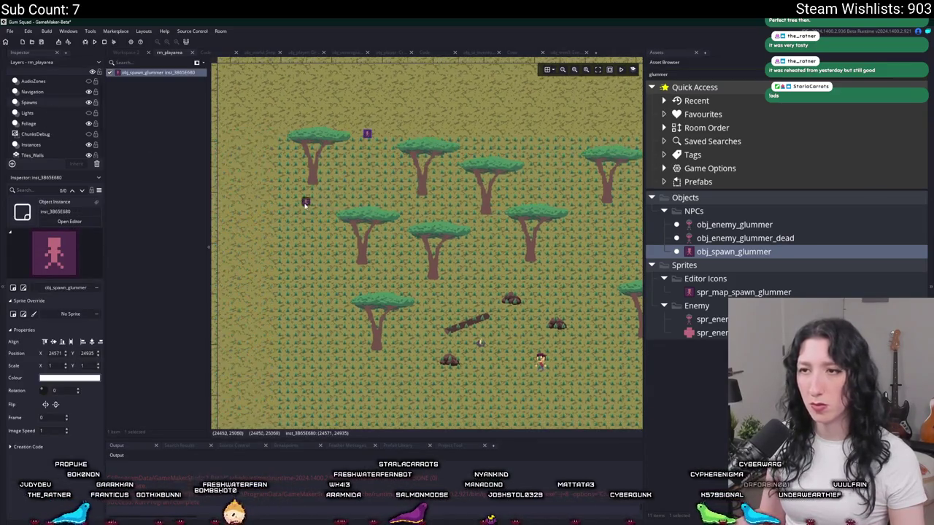
left_click(451, 109)
key("F5")
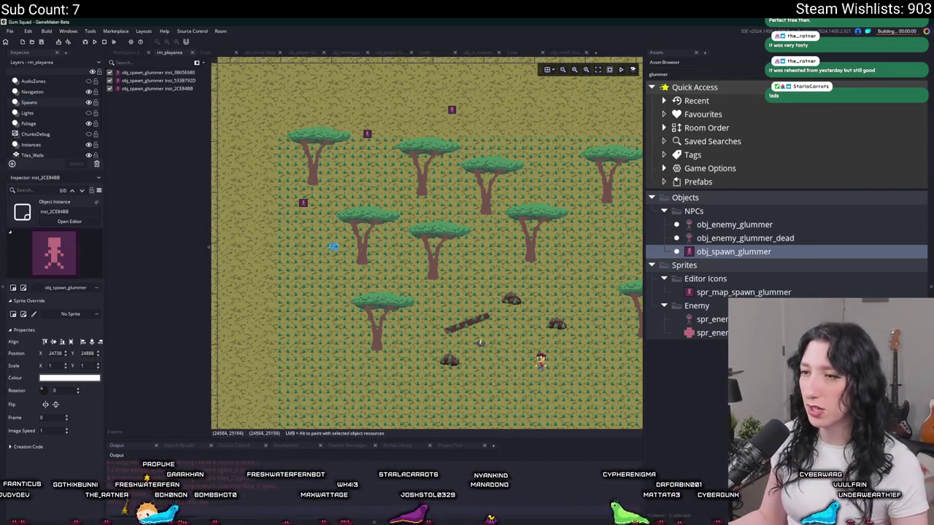
Enter a lobby, maximize the game window, and equip the Pea Shooter from the inventory
left_click(469, 260)
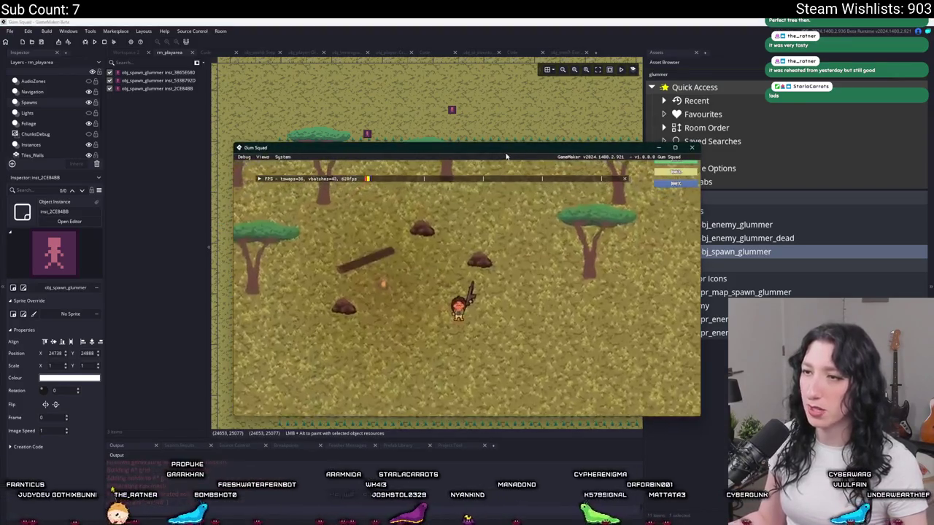
mouse_move(432, 150)
left_mouse_down()
mouse_move(445, 88)
mouse_move(420, 55)
left_mouse_up()
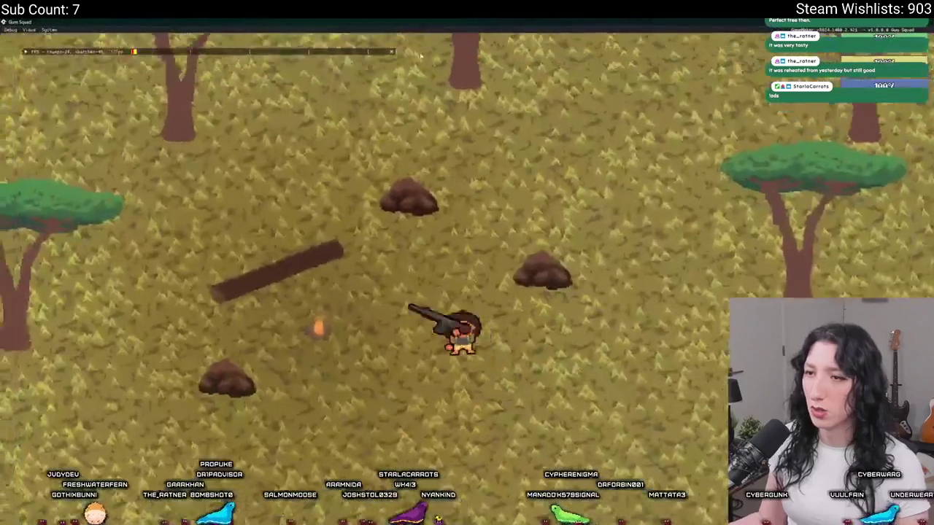
key("Tab")
left_click(273, 316)
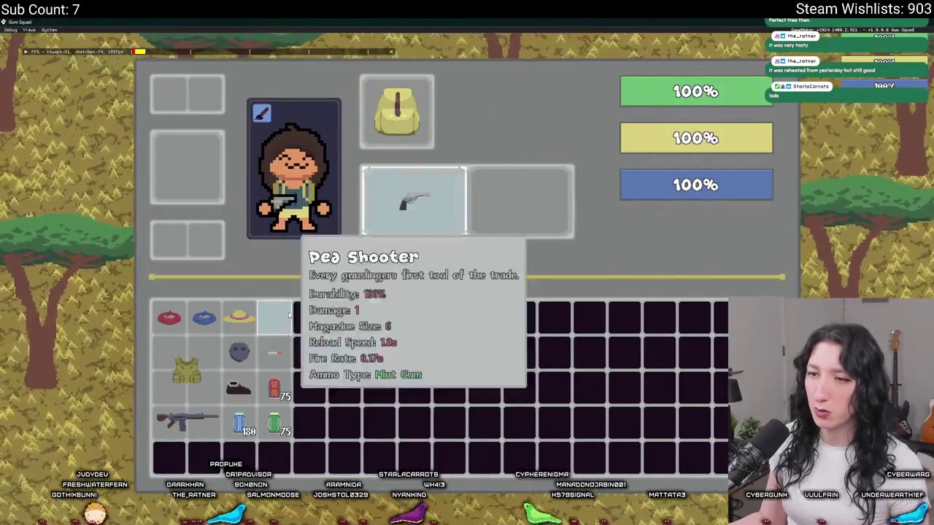
key("Tab")
Walk the character up, down and sideways through the savanna trees
key("w")
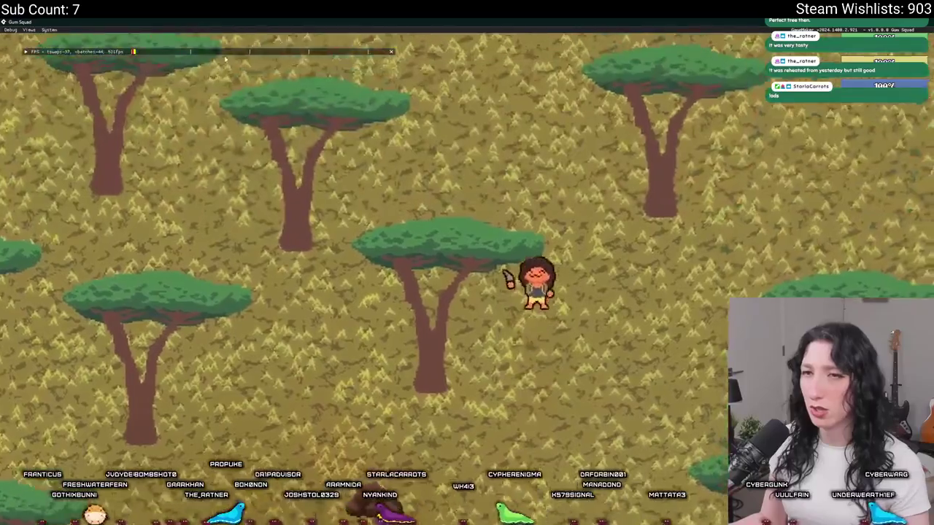
key("w")
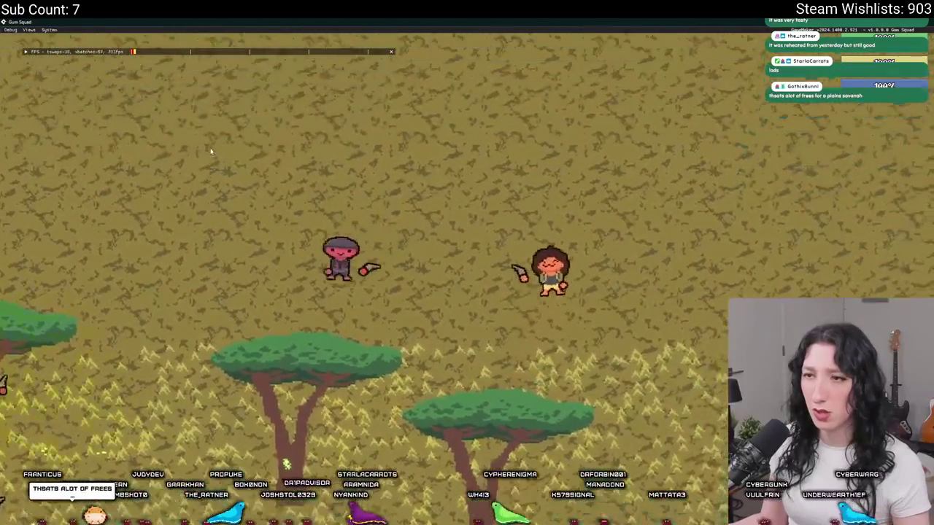
key("s")
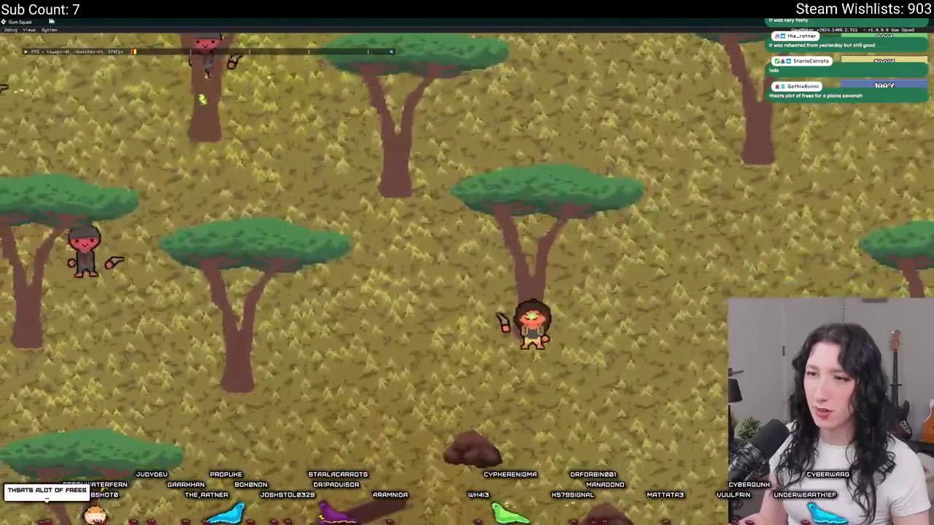
key("Tab")
key("Tab")
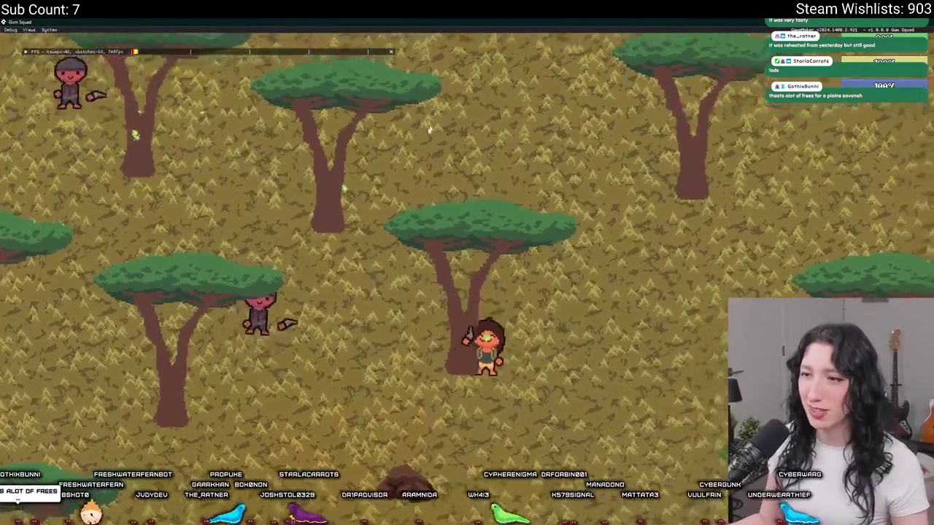
key("a")
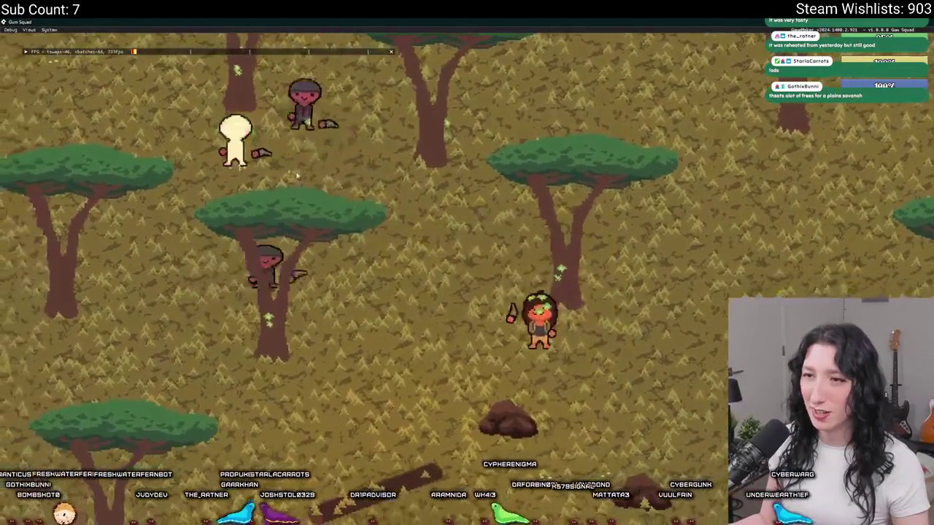
key("d")
key("w")
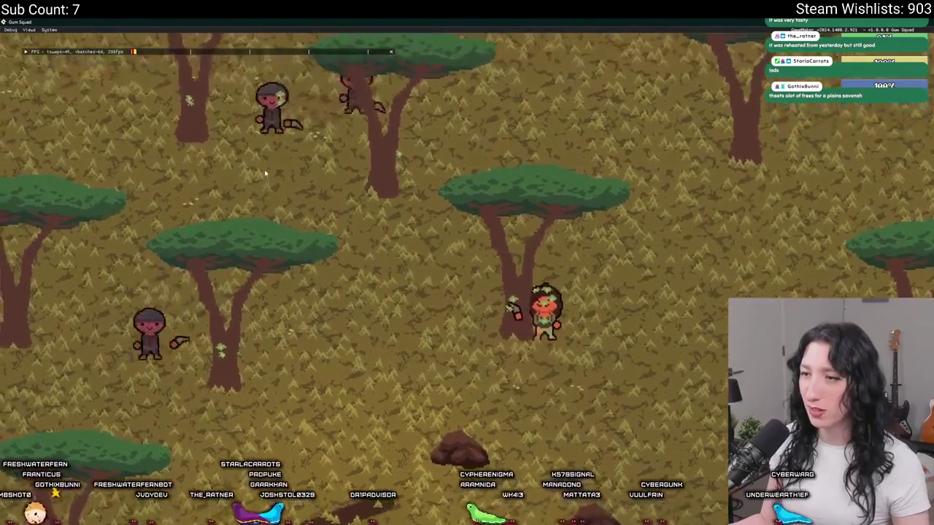
key("s")
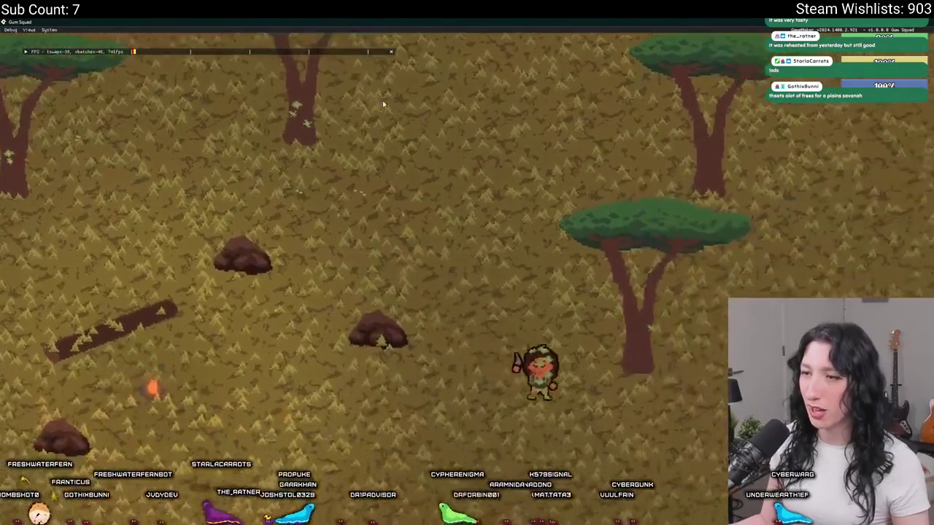
Explore further toward the rocks, then close the game and cut glummer spawns to one
key("d")
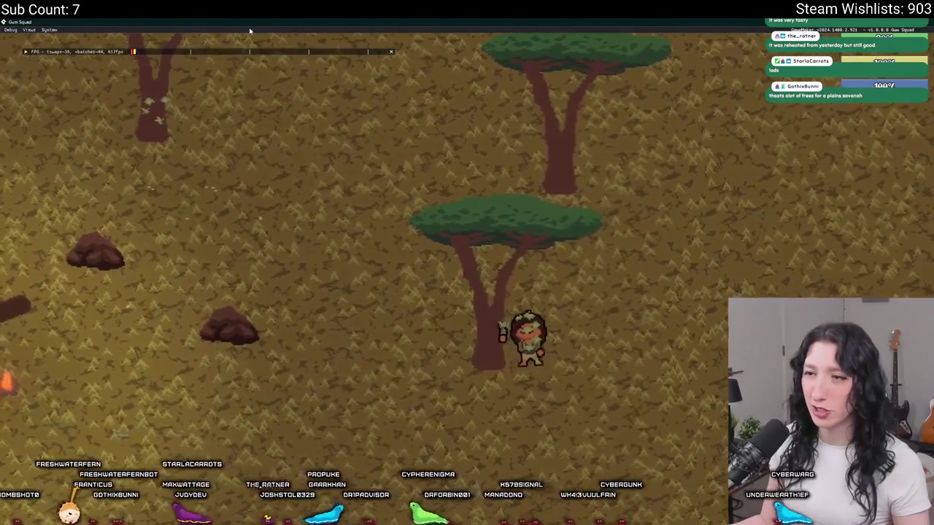
key("w")
key("a")
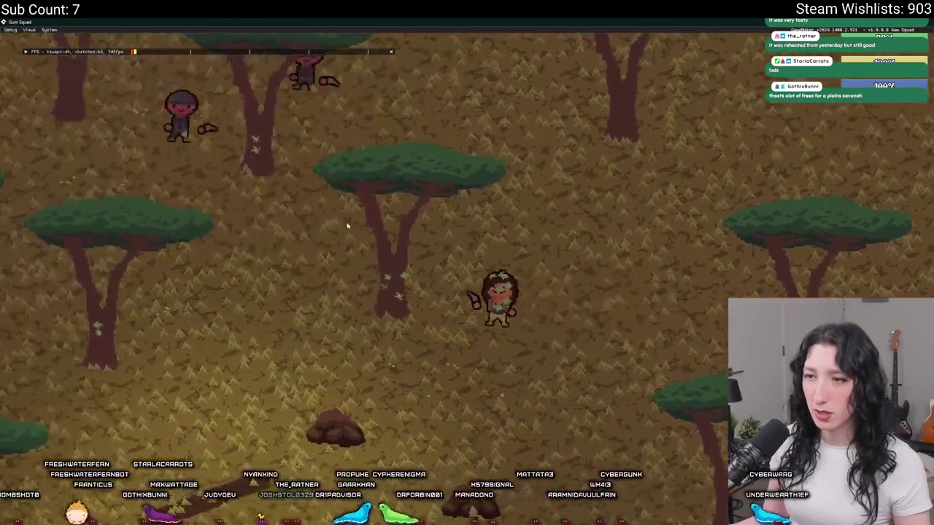
key("d")
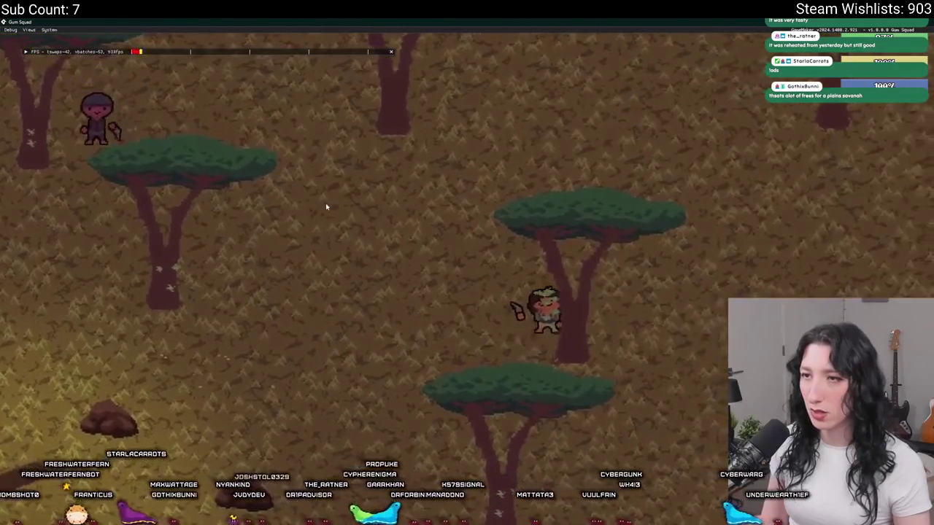
key("a")
key("s")
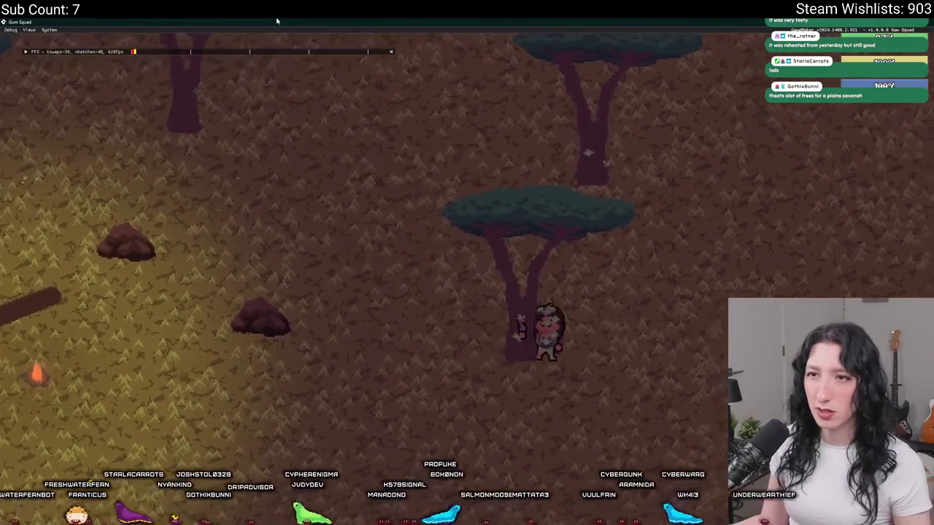
key("w")
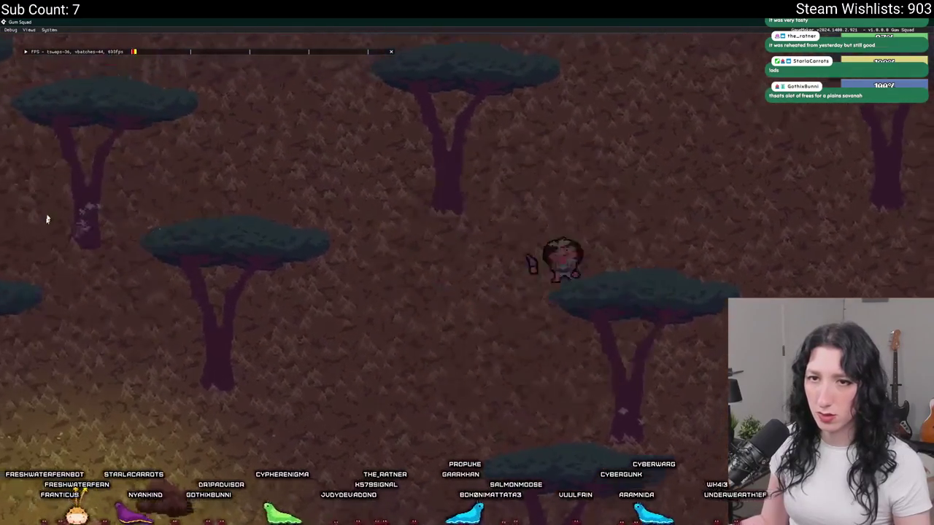
key("Escape")
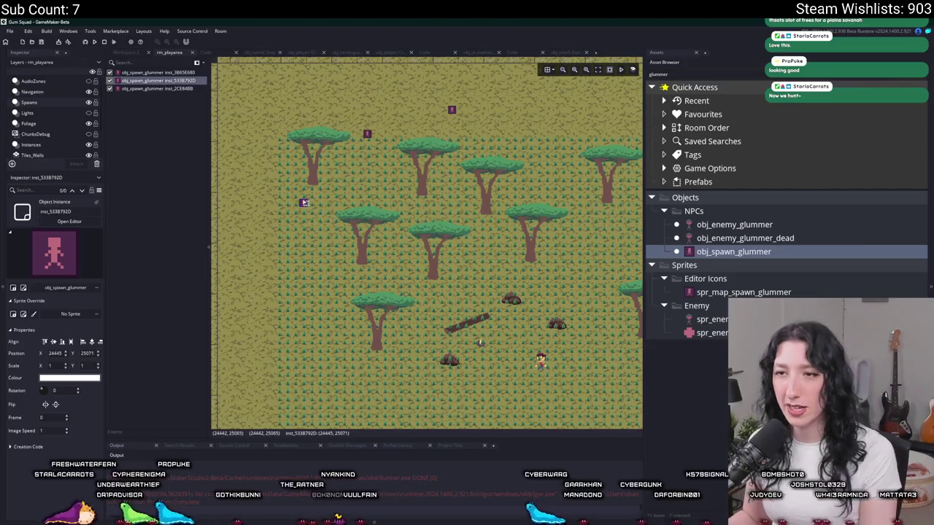
key("Delete")
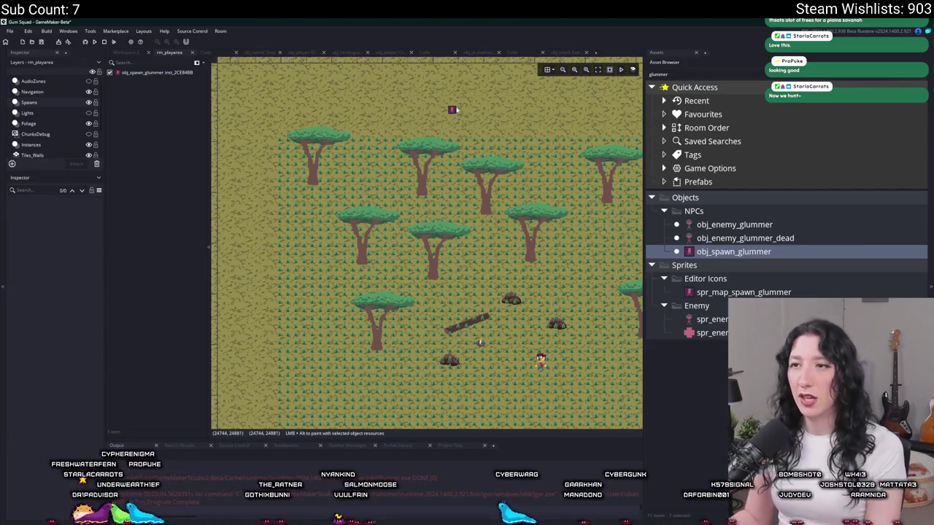
Delete another glummer spawn point from the savanna room
left_click(453, 109)
key("Delete")
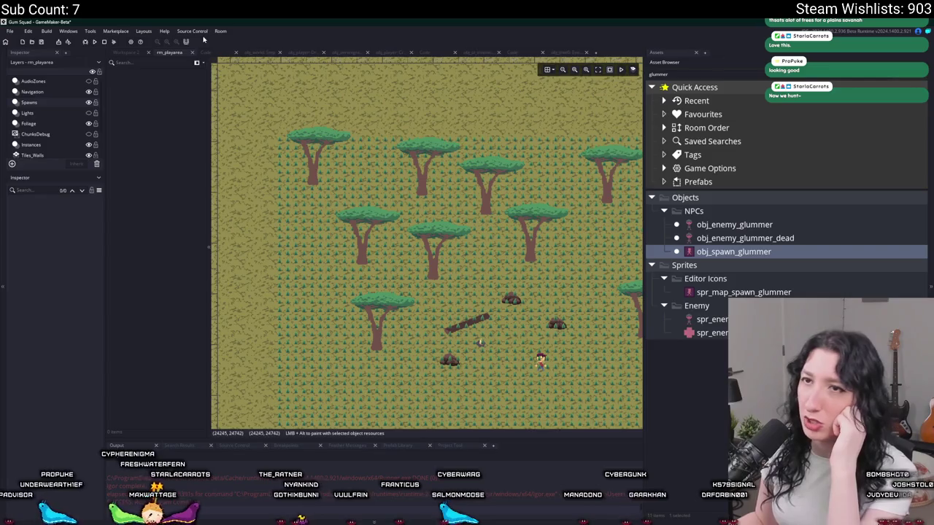
left_click(579, 53)
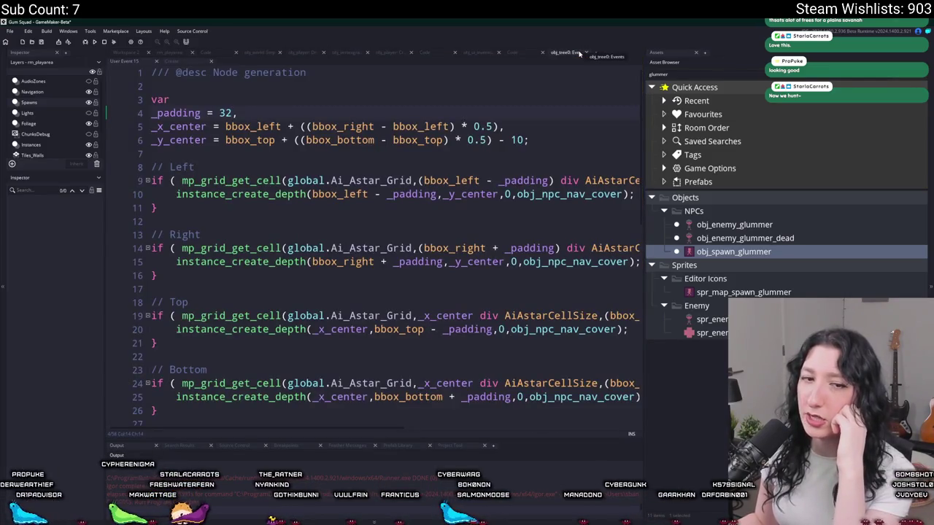
In ui_script_default, cut the _hp, _hunger and _thirst clamp lines from below the thirst bar code
left_click(515, 52)
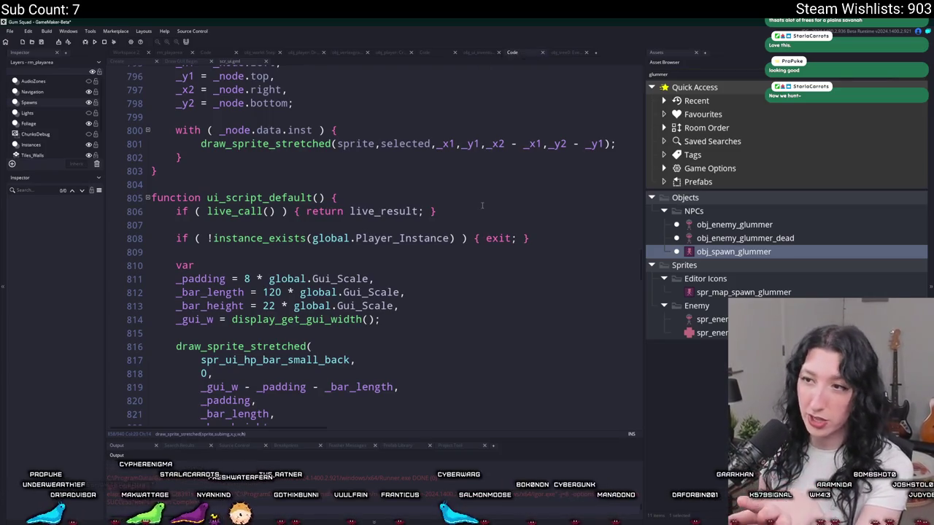
scroll(481, 202, "down", 4)
scroll(480, 202, "down", 2)
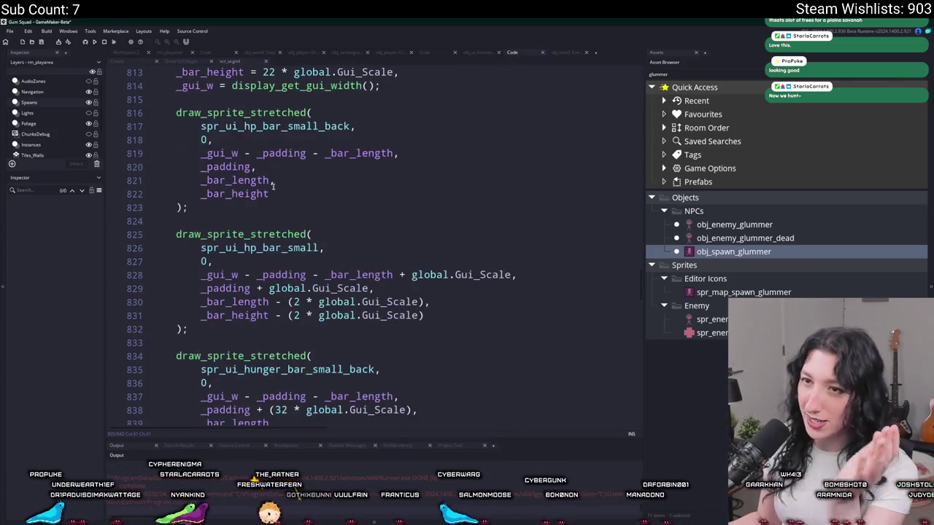
scroll(218, 167, "up", 2)
scroll(208, 159, "up", 2)
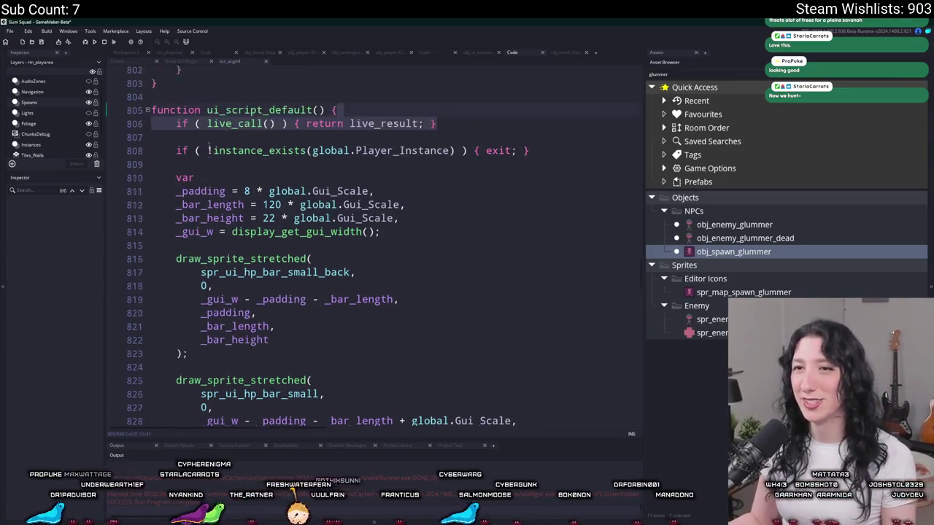
scroll(219, 183, "down", 15)
scroll(241, 211, "down", 5)
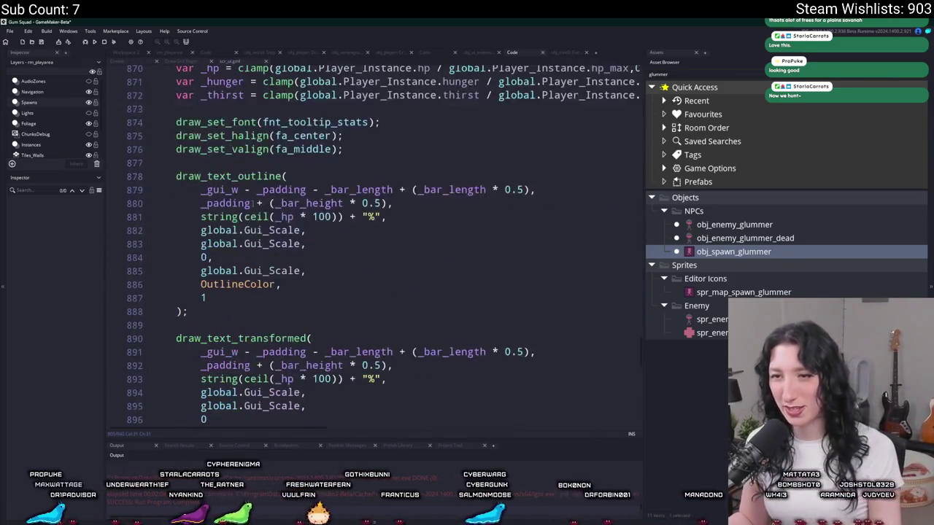
scroll(243, 212, "up", 1)
scroll(265, 232, "up", 1)
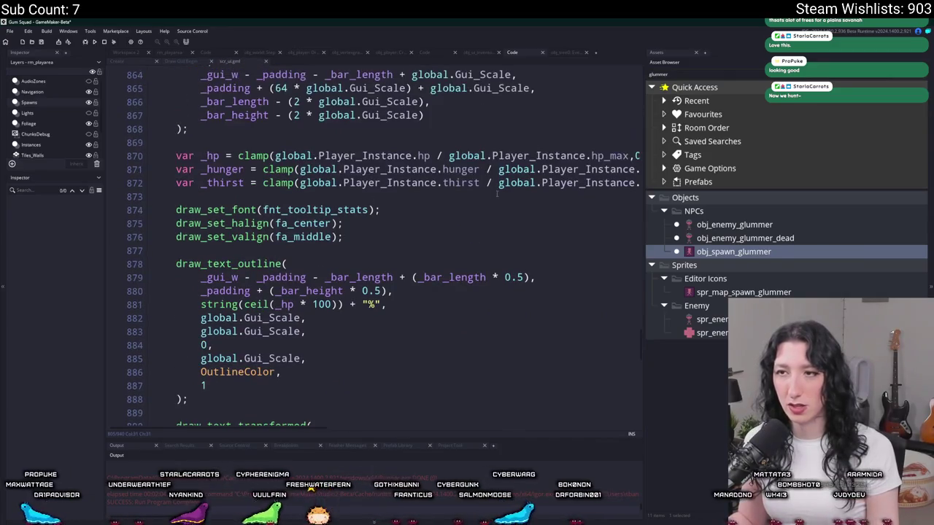
mouse_move(175, 155)
left_mouse_down()
mouse_move(636, 183)
mouse_move(605, 182)
left_mouse_up()
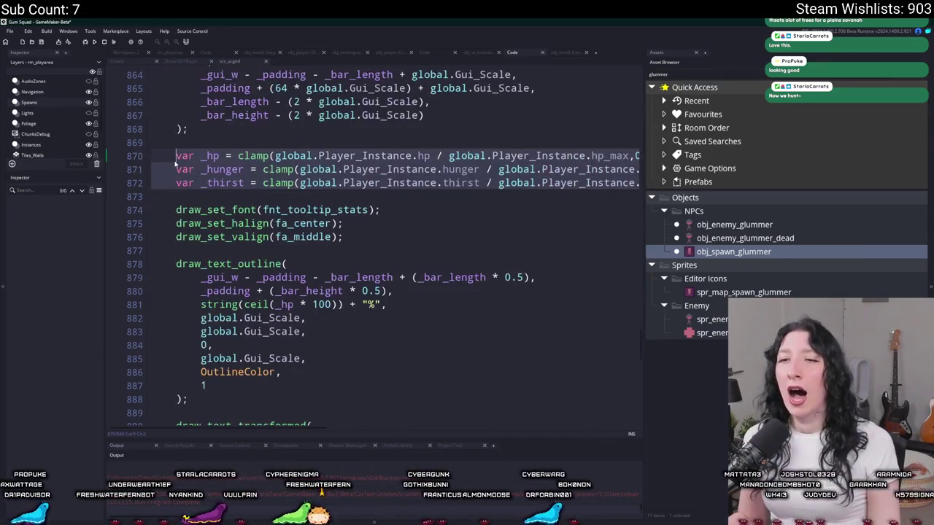
scroll(175, 164, "up", 2)
key("ctrl+x")
scroll(175, 163, "up", 12)
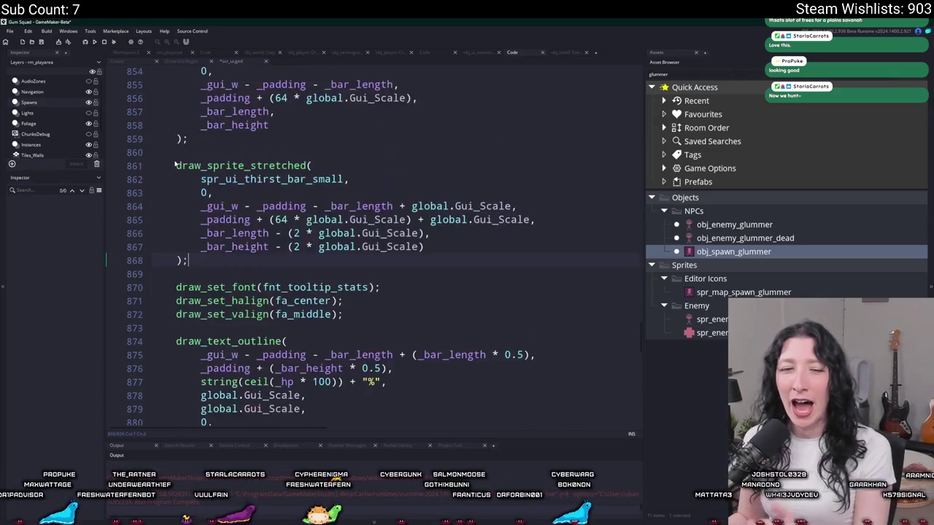
scroll(261, 169, "up", 8)
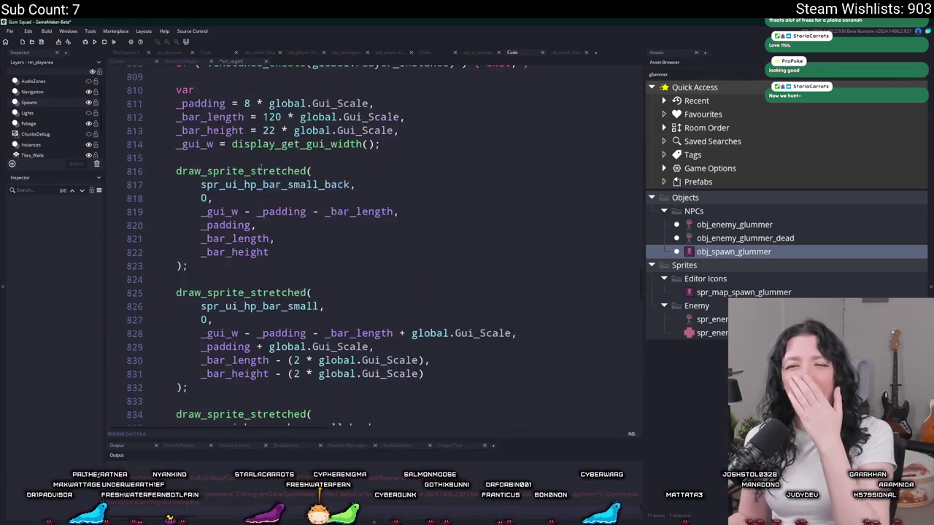
Paste the _hp, _hunger and _thirst clamp lines right after the bar size variables
key("Return")
key("Return")
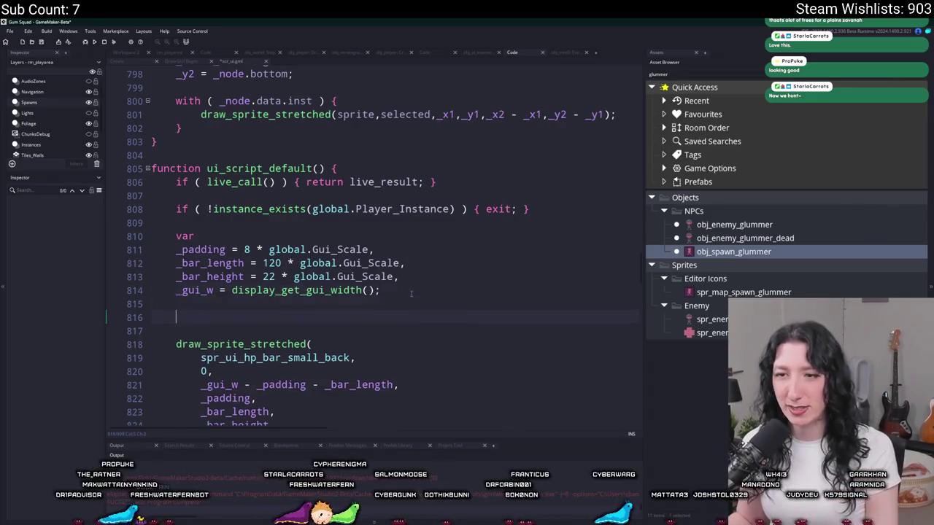
key("ctrl+v")
scroll(344, 333, "down", 6)
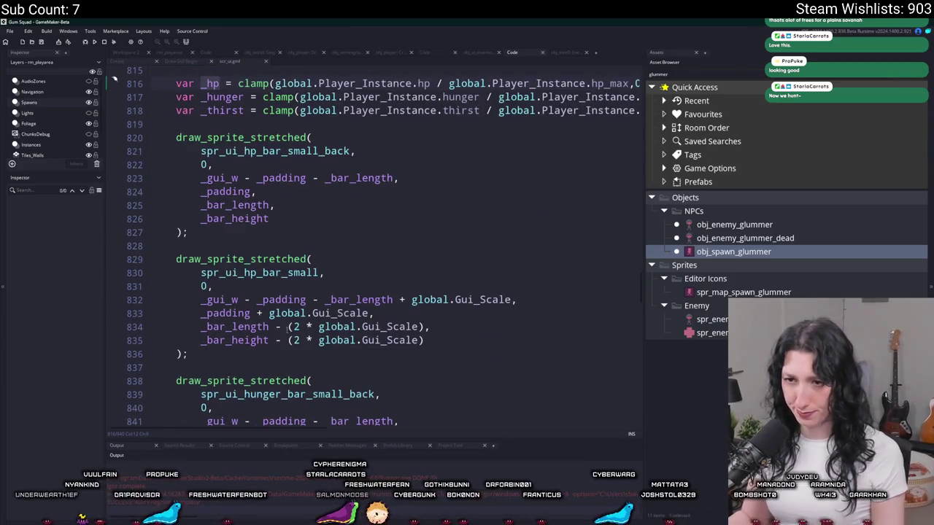
Wrap the HP bar's _bar_length on line 834 in parentheses
left_click(270, 327)
type("* _hp")
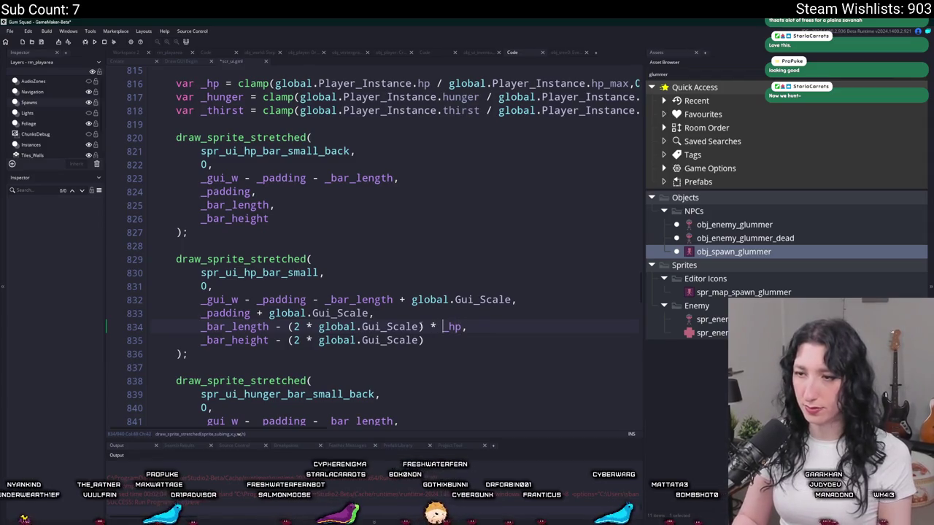
type(")")
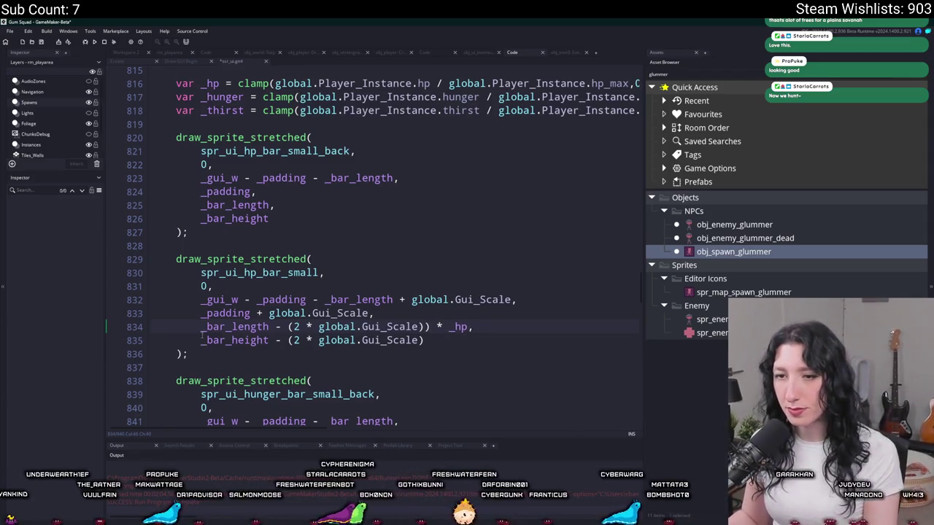
left_click(201, 327)
type("(")
scroll(201, 321, "down", 4)
scroll(197, 315, "up", 5)
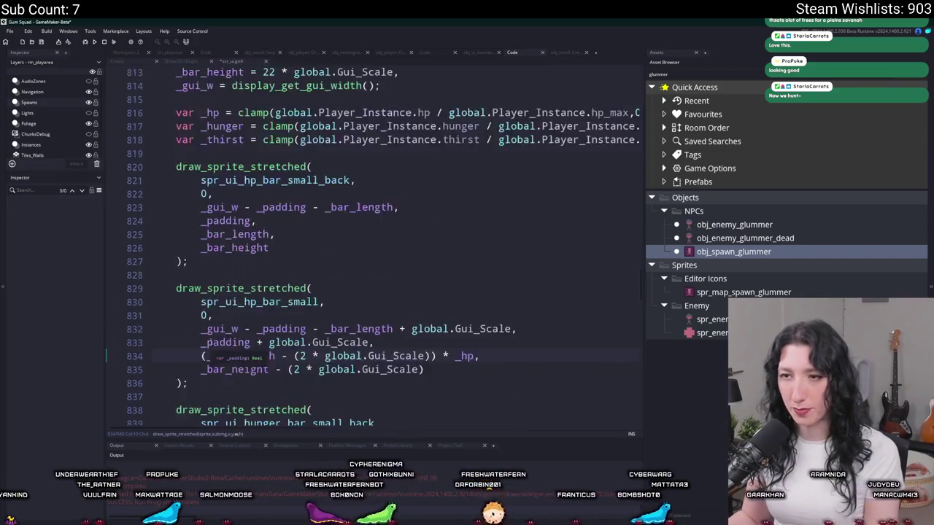
scroll(190, 328, "down", 7)
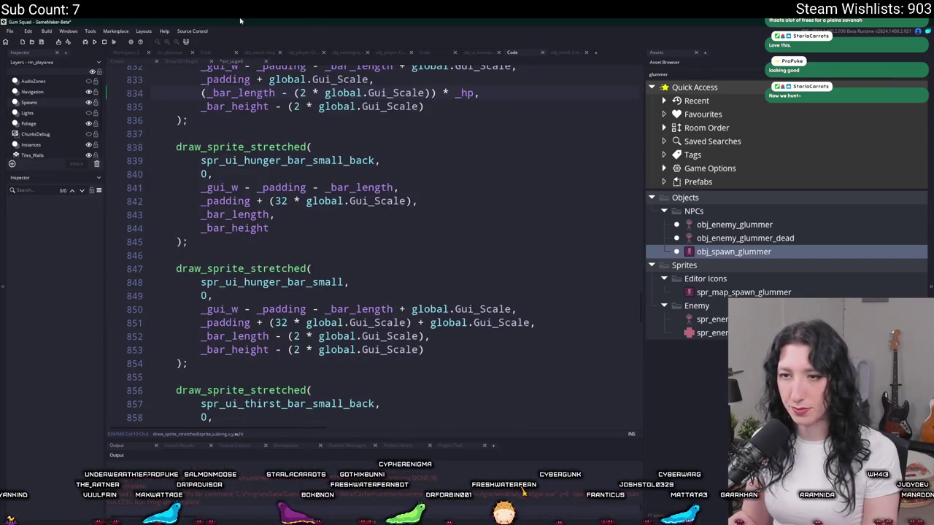
Bracket the hunger bar length on line 852 and multiply it by _hunger
left_click(202, 336)
type("(")
left_click(432, 337)
type(") * ")
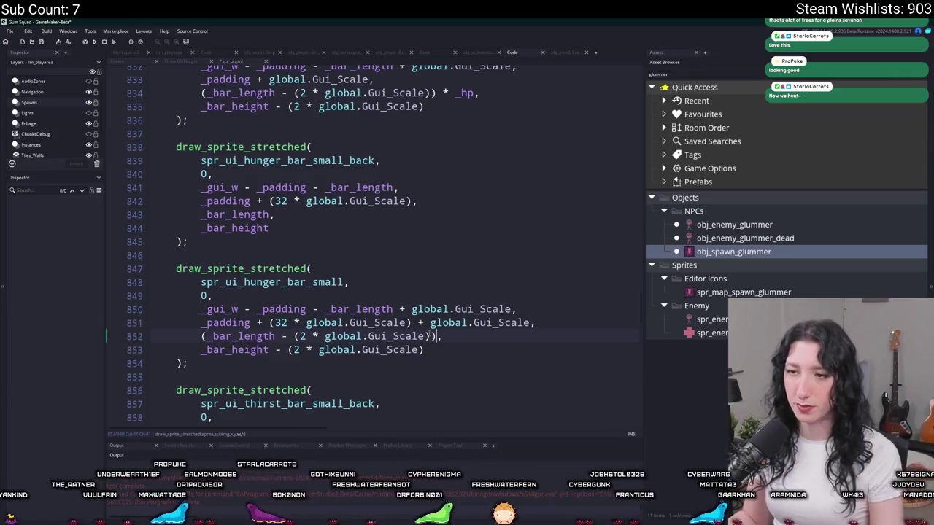
type("_hunger")
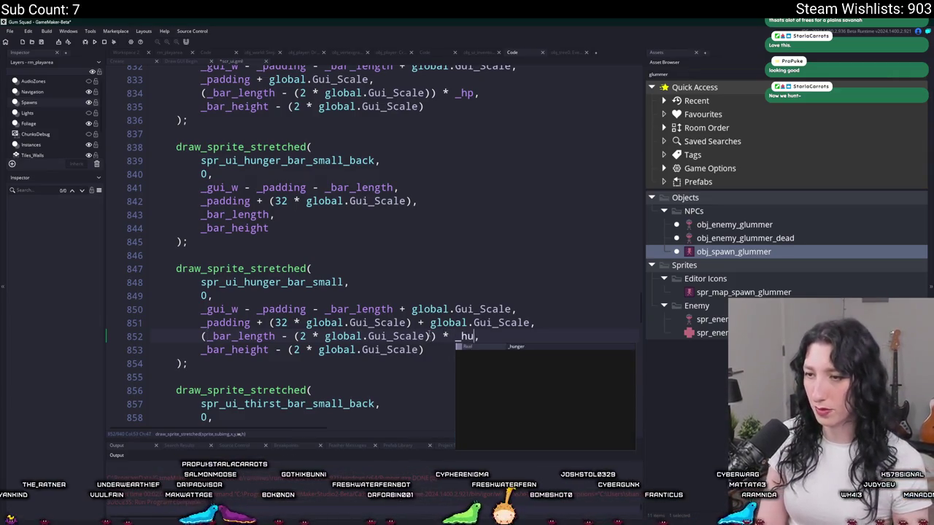
Bracket the thirst bar length on line 870, scale it by 0.5, and return to rm_playarea
scroll(372, 241, "down", 6)
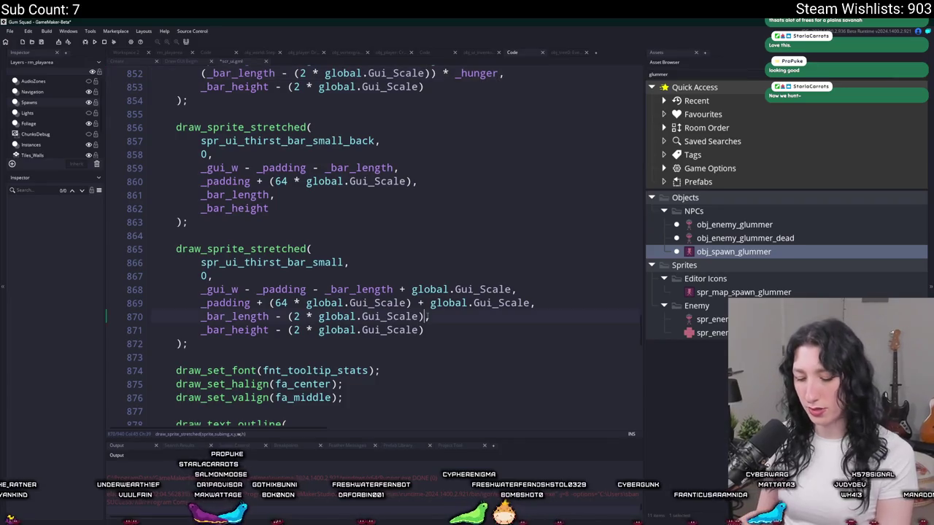
type(")")
left_click(201, 316)
type("(")
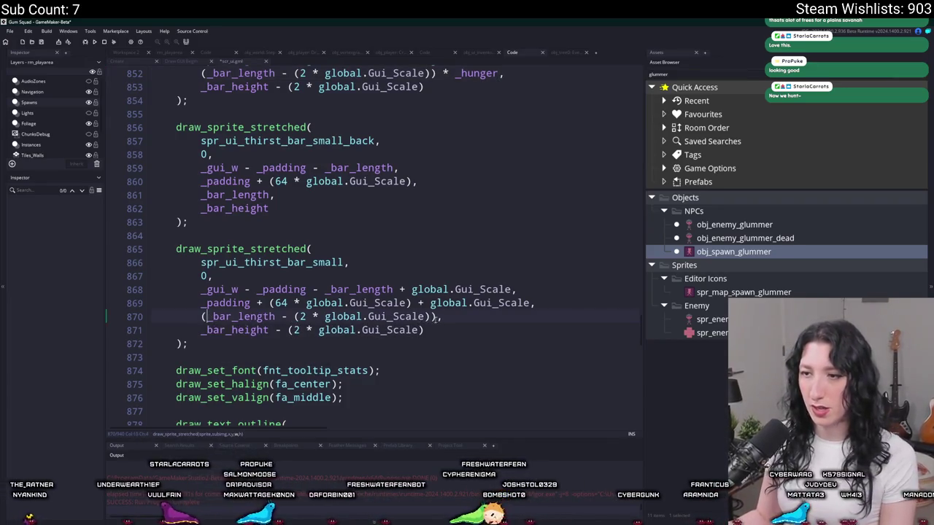
left_click(436, 316)
type("*")
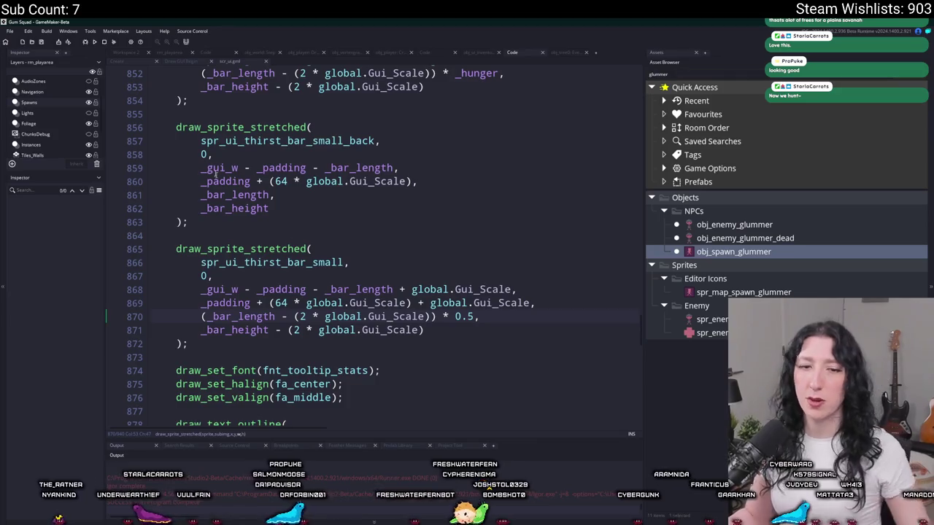
left_click(179, 54)
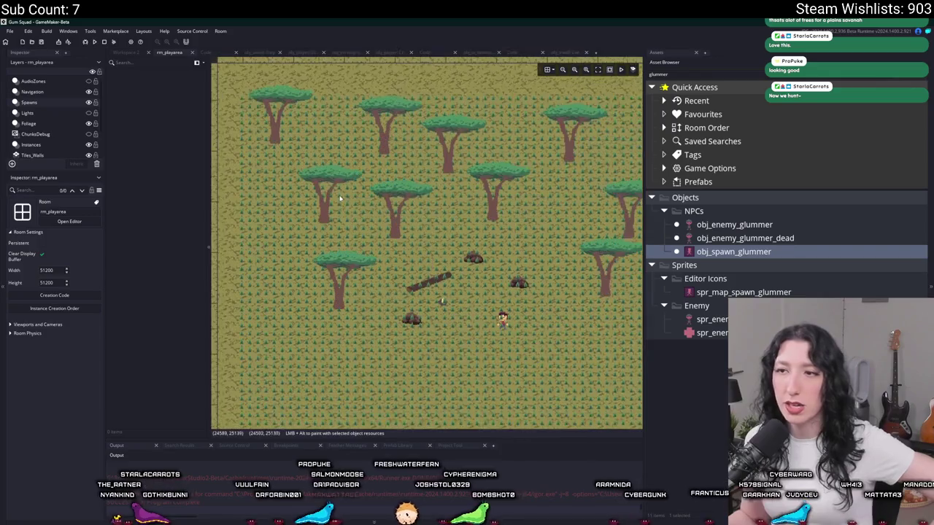
Preview the newly added Tree0.png and Rock0.png images in GitHub Desktop's changes
scroll(284, 172, "down", 5)
scroll(285, 172, "right", 5)
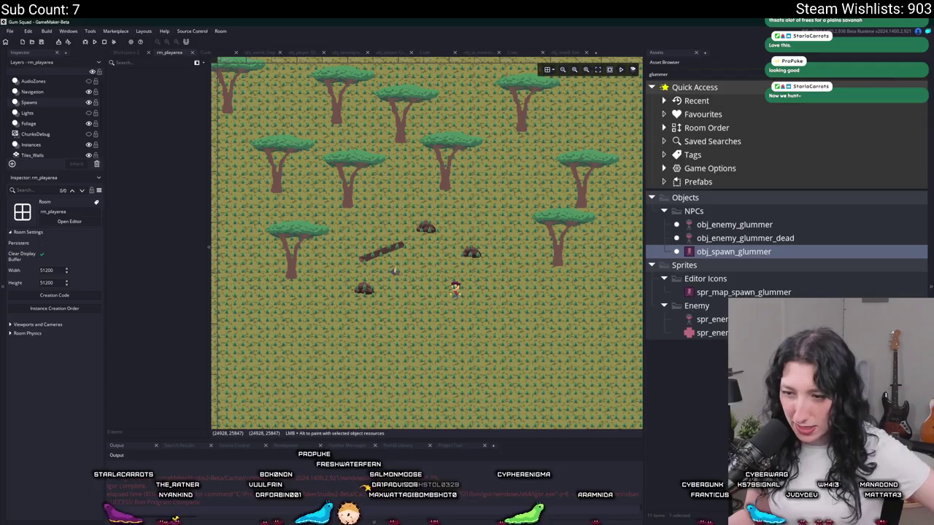
key("alt+Tab")
left_click(179, 185)
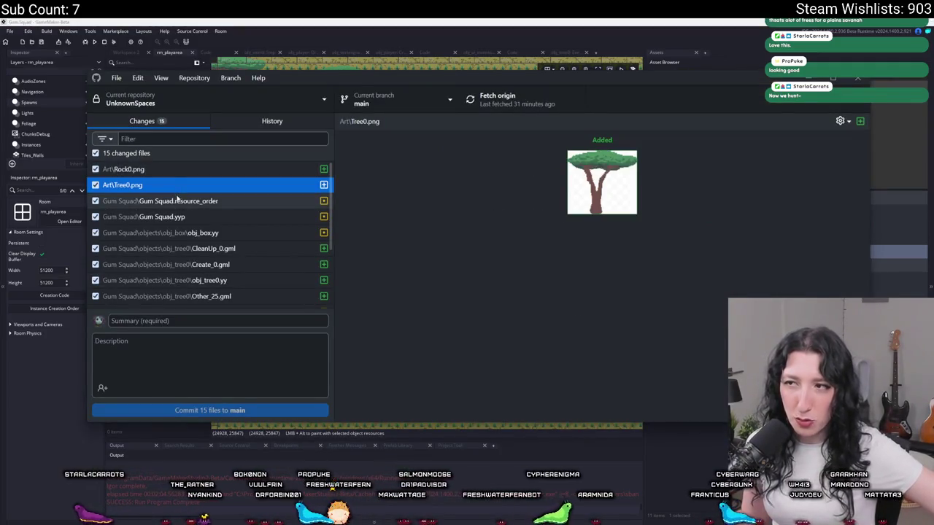
left_click(186, 168)
left_click(338, 20)
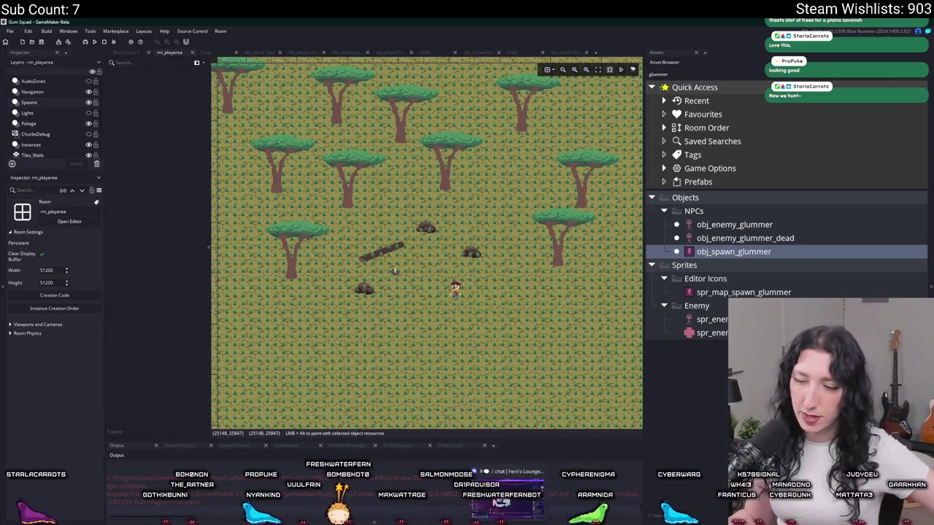
Review the rm_playarea.yy, scr_macros.gml and Other_25.gml diffs among the uncommitted changes
key("alt+Tab")
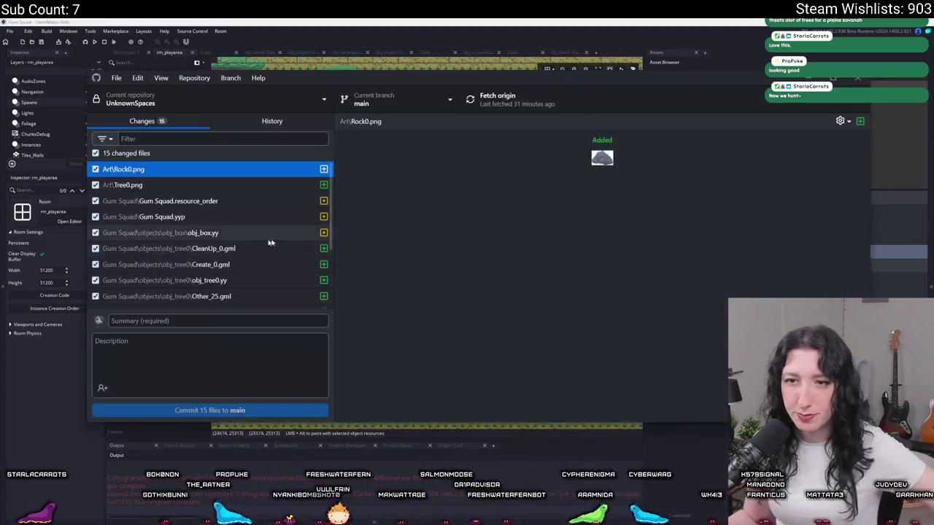
scroll(209, 218, "down", 3)
left_click(210, 221)
left_click(210, 238)
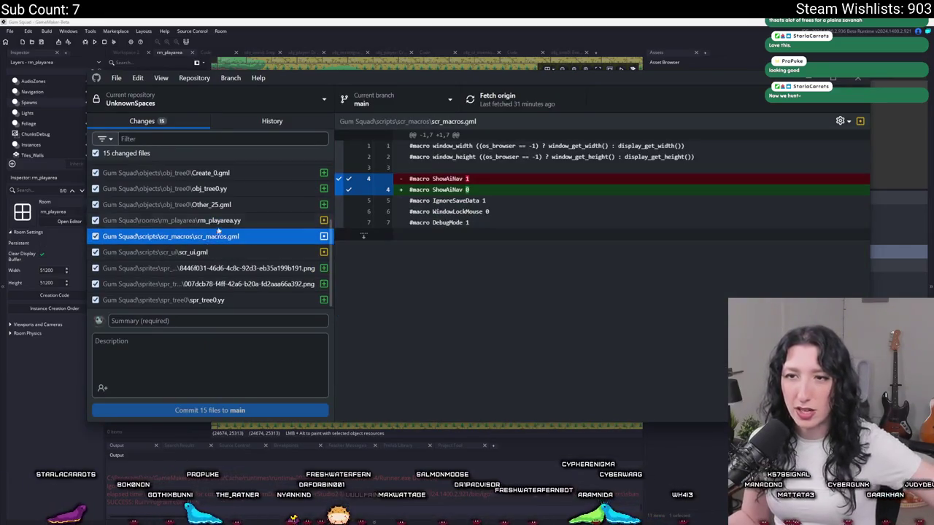
left_click(218, 205)
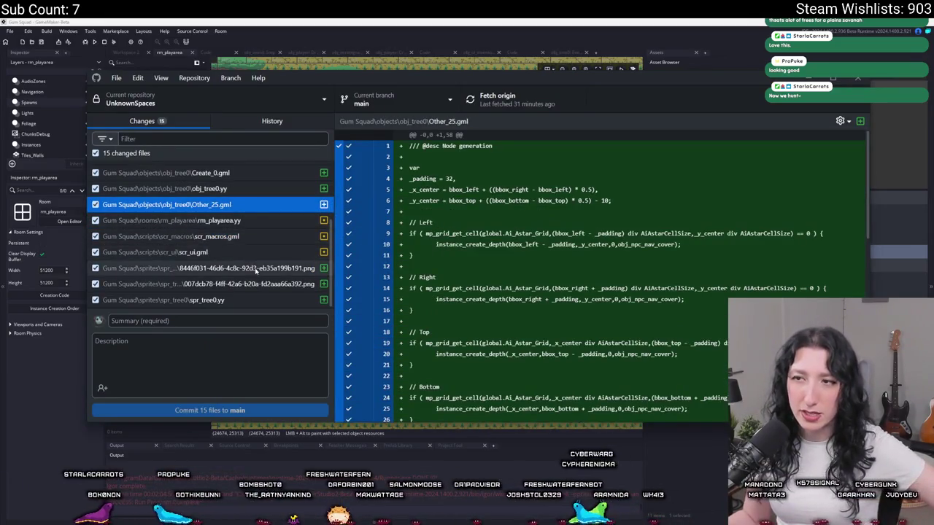
scroll(255, 270, "up", 2)
left_click(219, 232)
Inspect the 'Tons of UI work' commit's hunger bar sprite, scr_ui.gml and inventory player Step/Create diffs
left_click(272, 122)
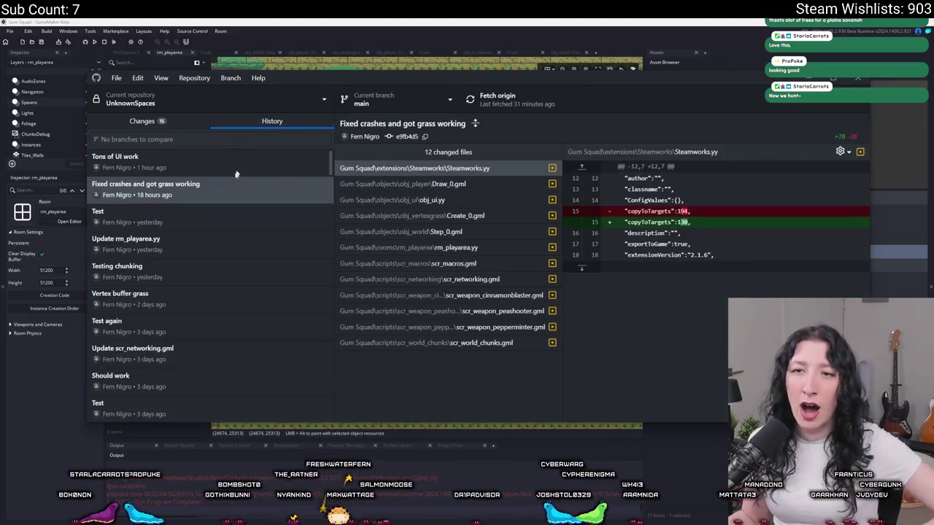
left_click(233, 161)
scroll(389, 202, "down", 10)
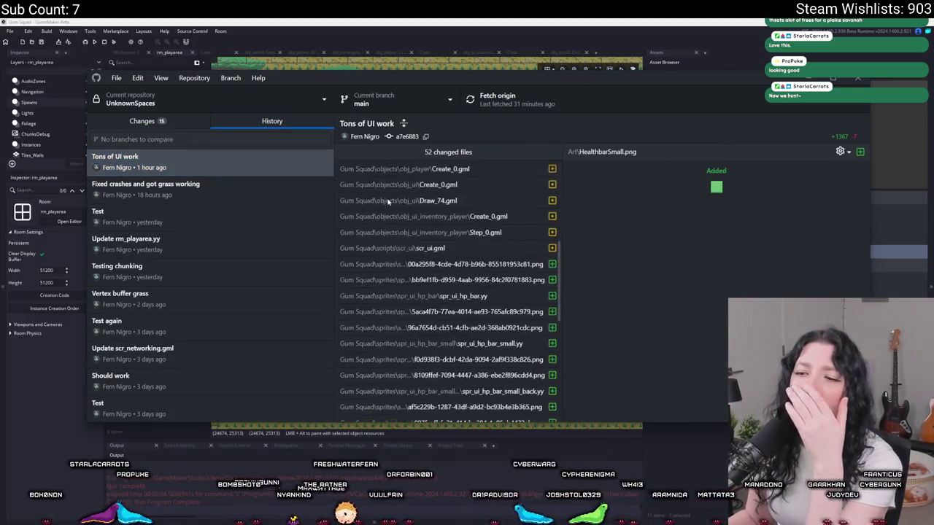
left_click(389, 205)
scroll(397, 270, "up", 8)
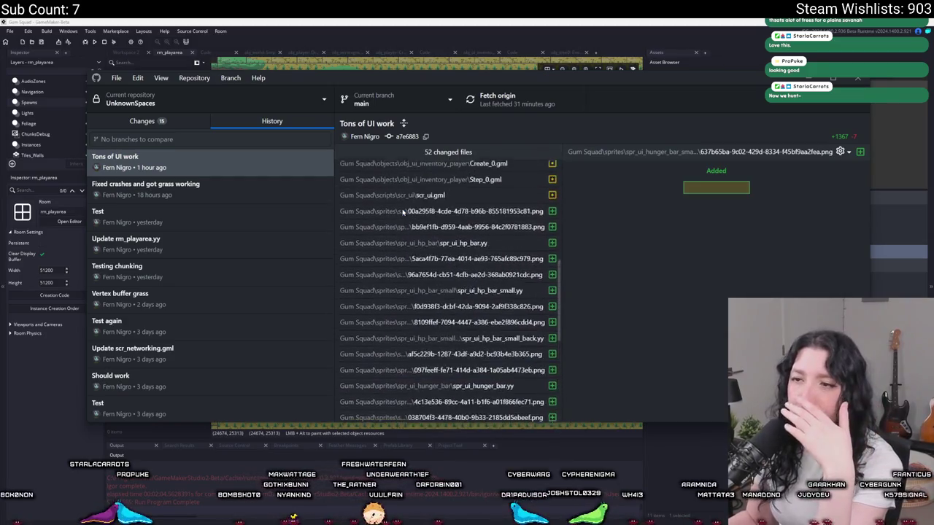
left_click(409, 339)
left_click(408, 324)
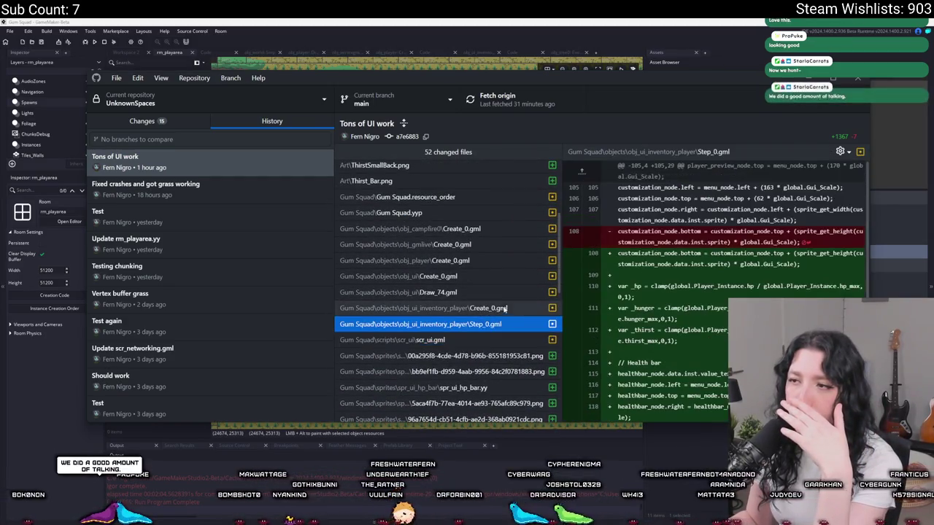
scroll(689, 260, "down", 10)
left_click(423, 308)
Check the scr_ui, obj_gmlive, campfire and obj_ui Create/Draw_74 diffs, then go back to GameMaker
scroll(601, 340, "down", 20)
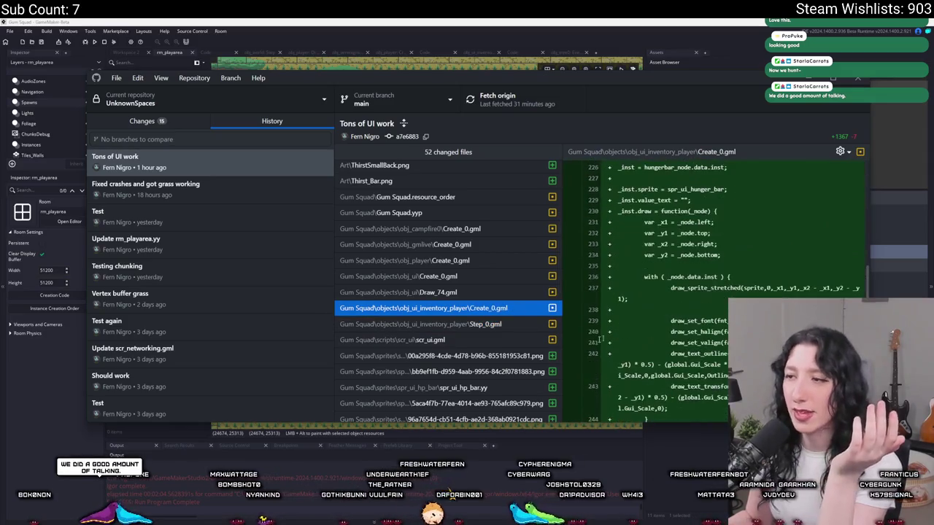
scroll(643, 328, "down", 5)
left_click(408, 339)
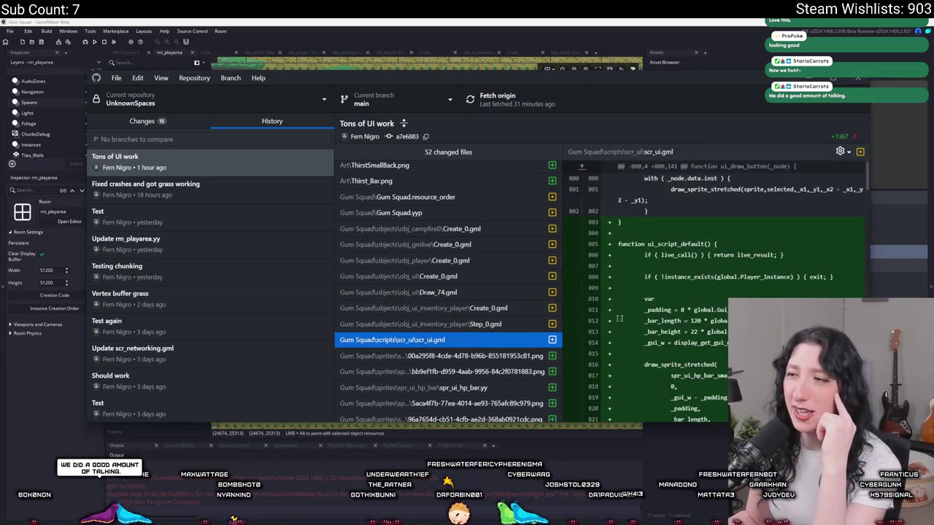
scroll(643, 326, "down", 20)
scroll(643, 326, "down", 10)
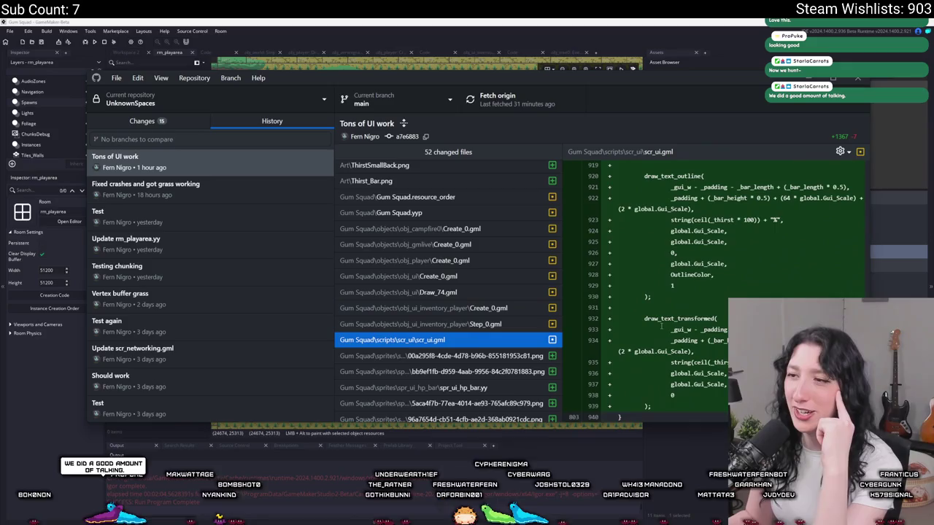
left_click(472, 246)
left_click(474, 229)
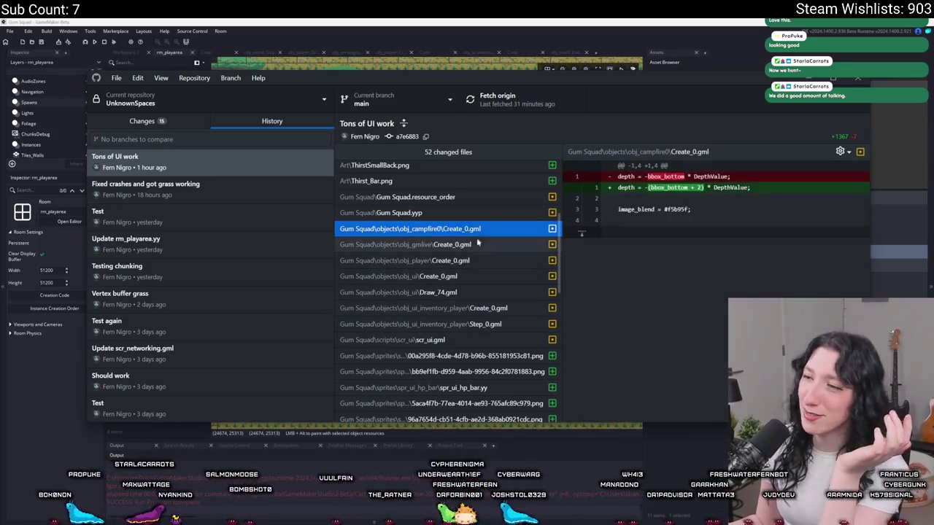
left_click(458, 276)
left_click(460, 292)
left_click(425, 21)
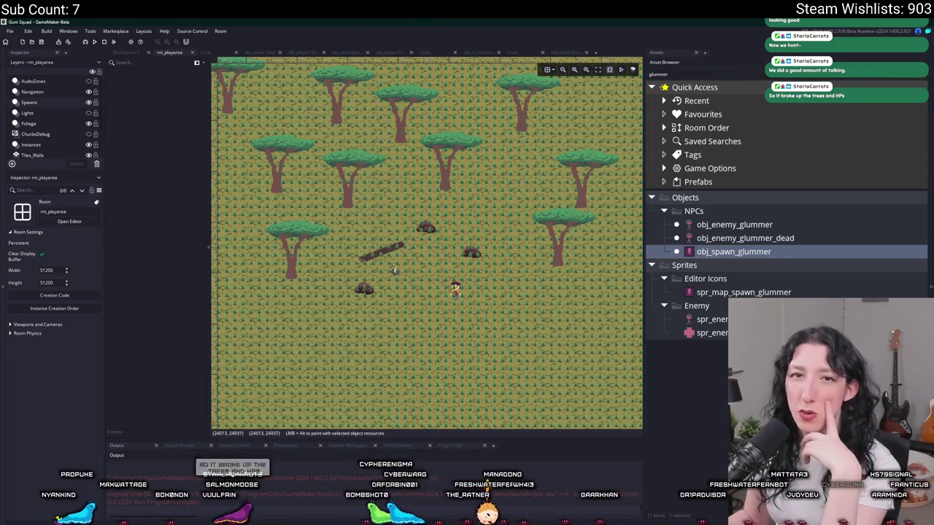
Switch from the savanna room to the scr_macros script, then over to the Twitch browser window
scroll(330, 207, "down", 2)
scroll(313, 190, "up", 2)
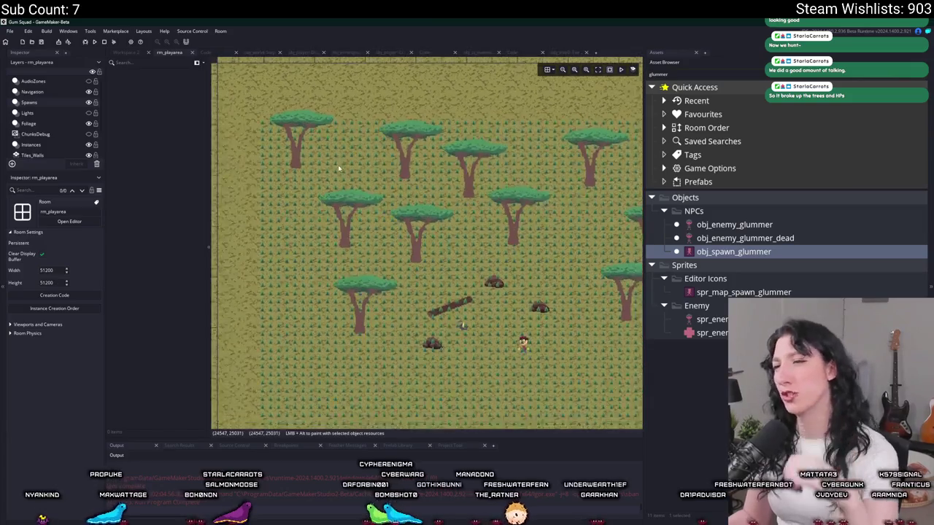
left_click(216, 54)
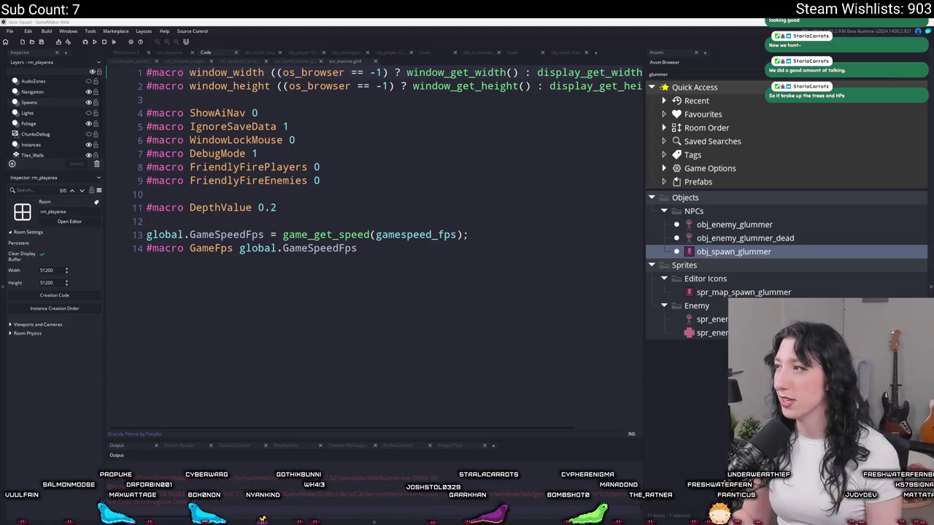
key("alt+Tab")
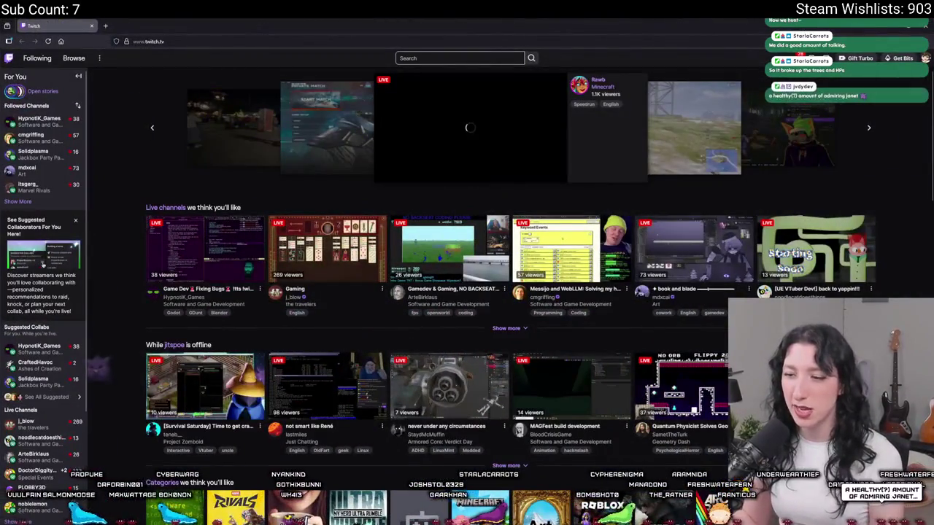
Look over the 15 uncommitted changes in the UnknownSpaces repository in GitHub Desktop
key("alt+Tab")
left_click(217, 102)
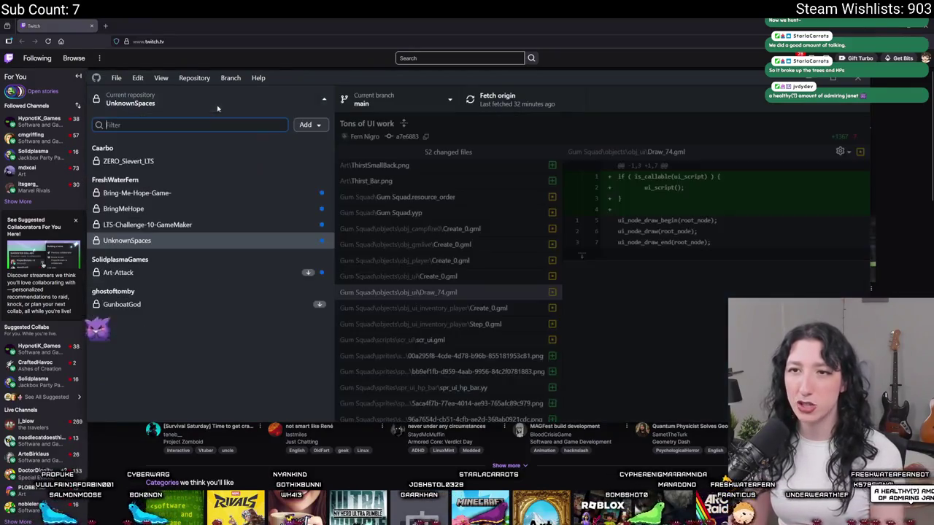
left_click(217, 108)
left_click(181, 124)
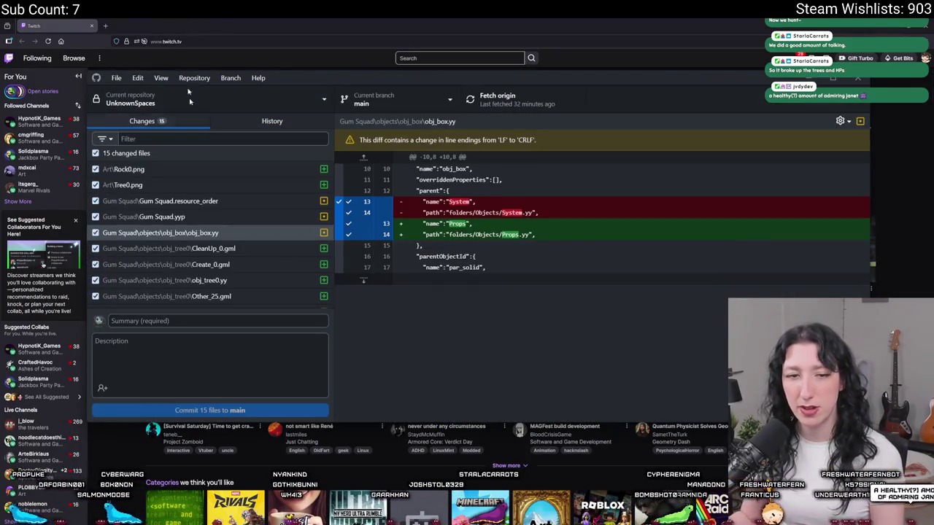
left_click(212, 324)
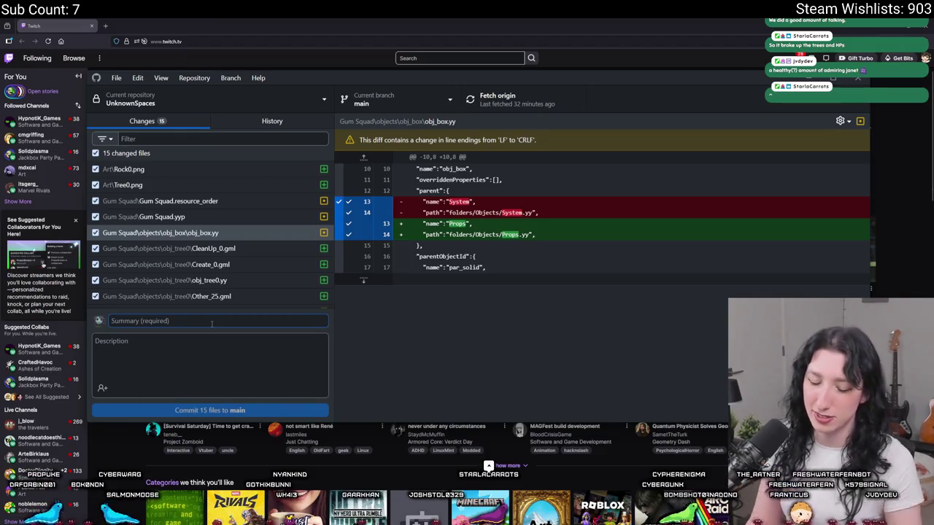
Snap the Twitch browser to the left half of the screen and return to GameMaker
key("alt+Tab")
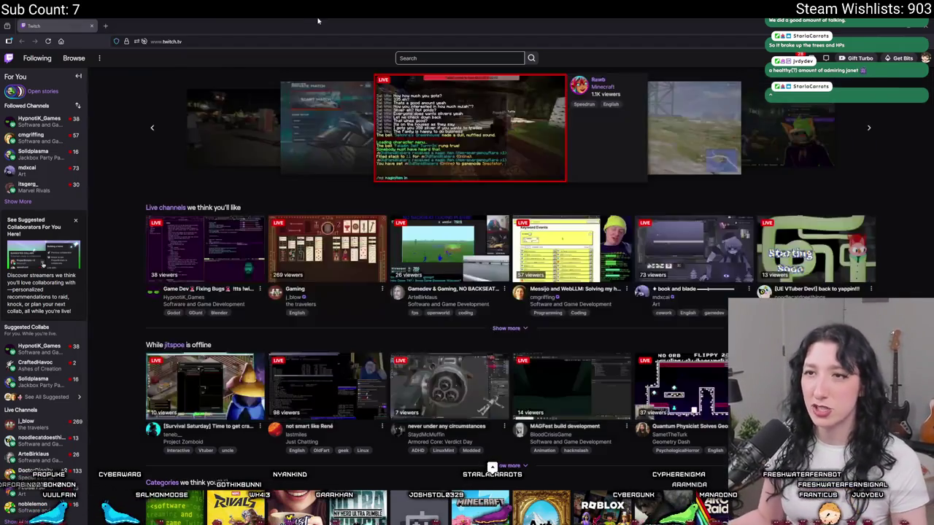
key("super+Left")
key("alt+Tab")
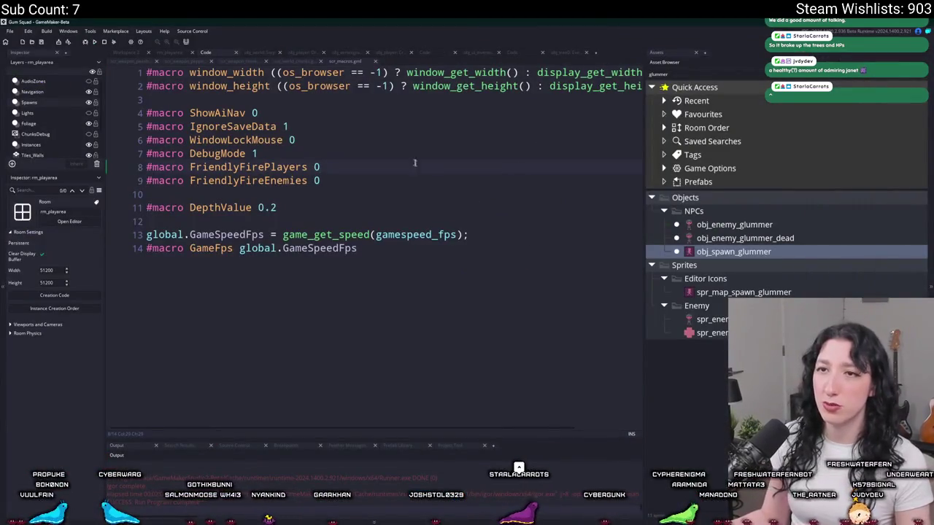
Open scr_ui via Ctrl+T search and delete the live_call line from ui_script_default
key("ctrl+t")
type("scr_ui")
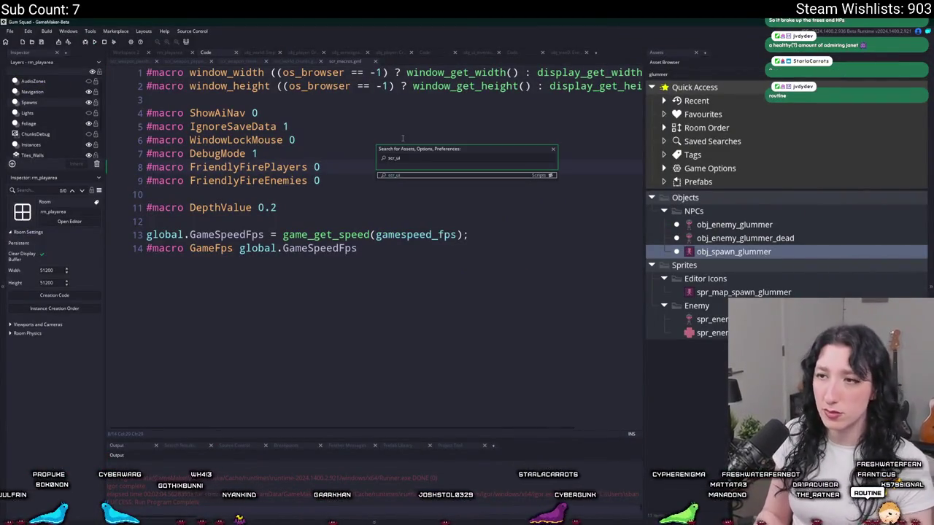
key("Return")
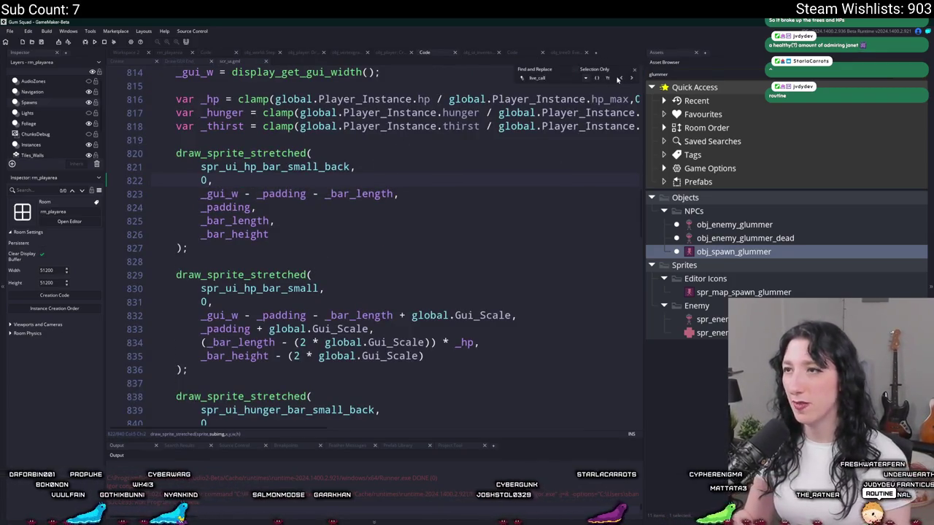
scroll(535, 118, "up", 4)
left_click(534, 115)
key("Delete")
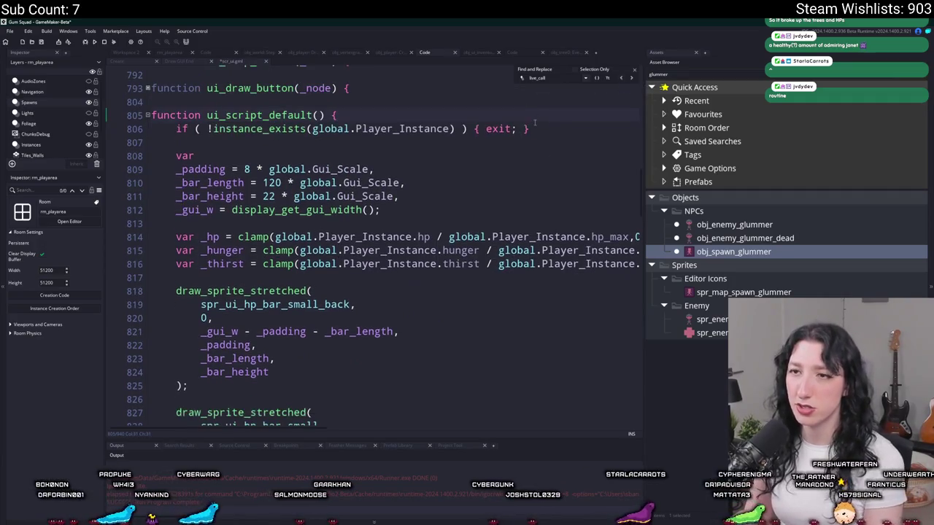
left_click(635, 73)
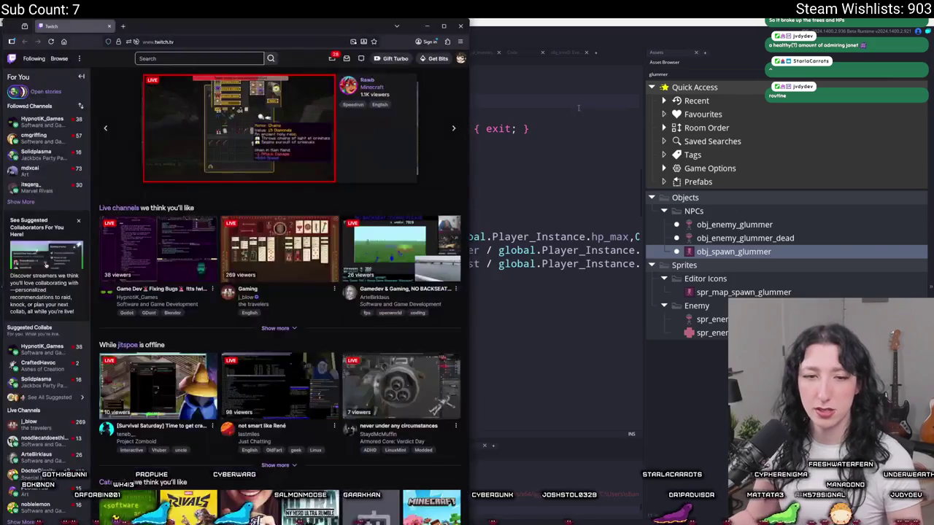
left_click(579, 108)
Search the project for live_call and delete it from the glummer Begin Step and inventory UI code
key("ctrl+f")
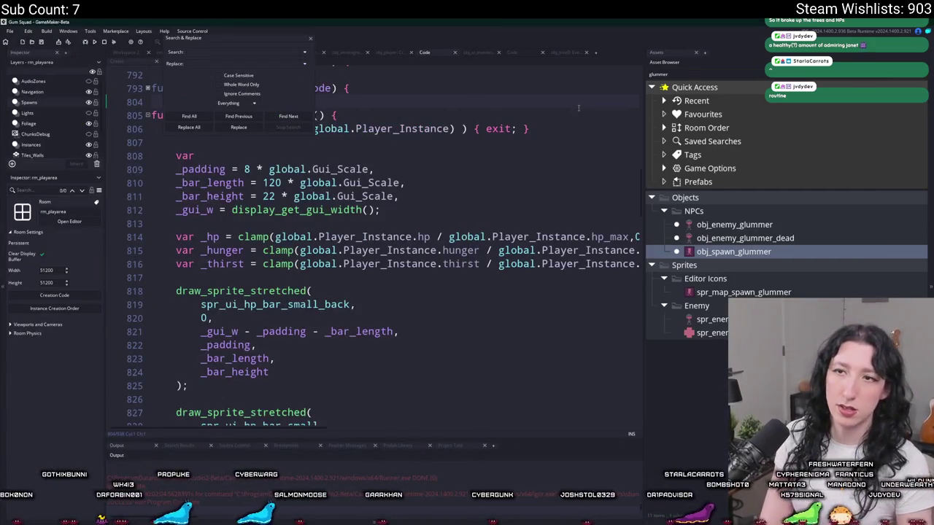
type("live_sall")
key("Return")
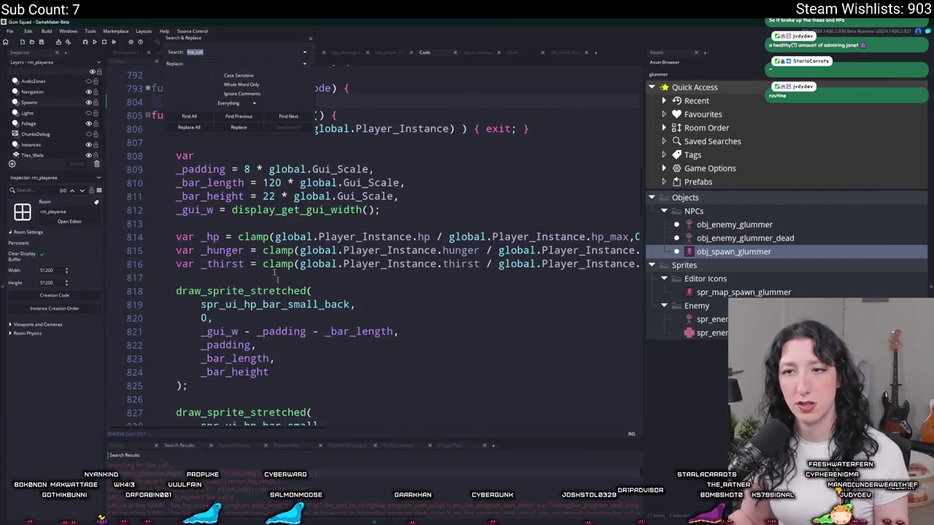
double_click(297, 476)
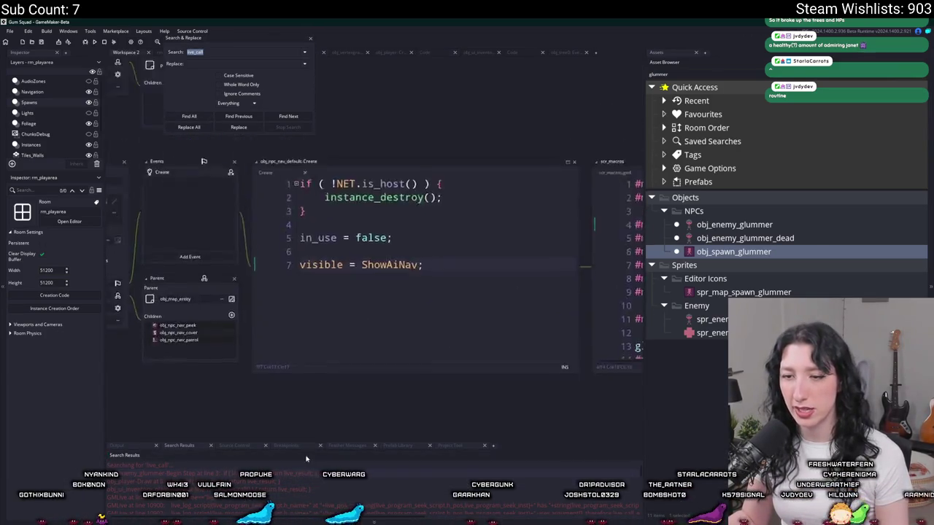
key("Up")
key("Up")
key("Up")
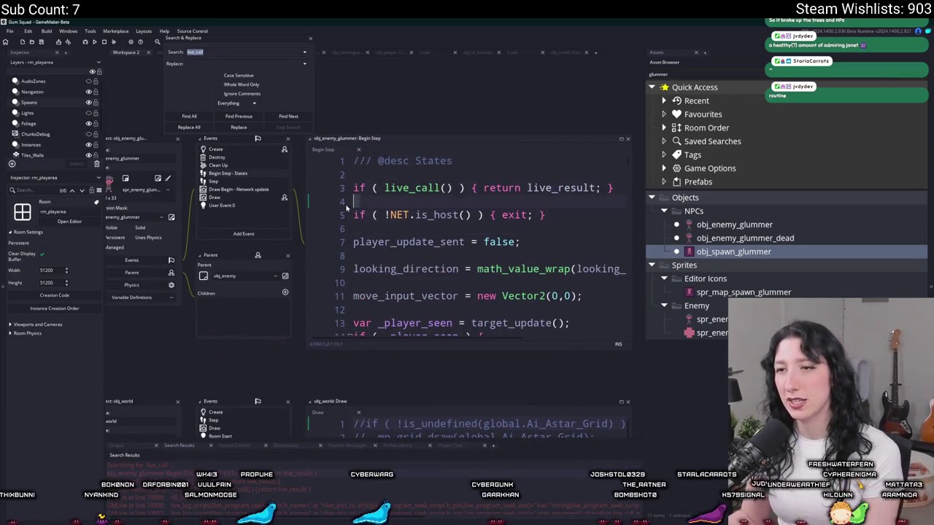
key("ctrl+d")
key("ctrl+d")
double_click(286, 493)
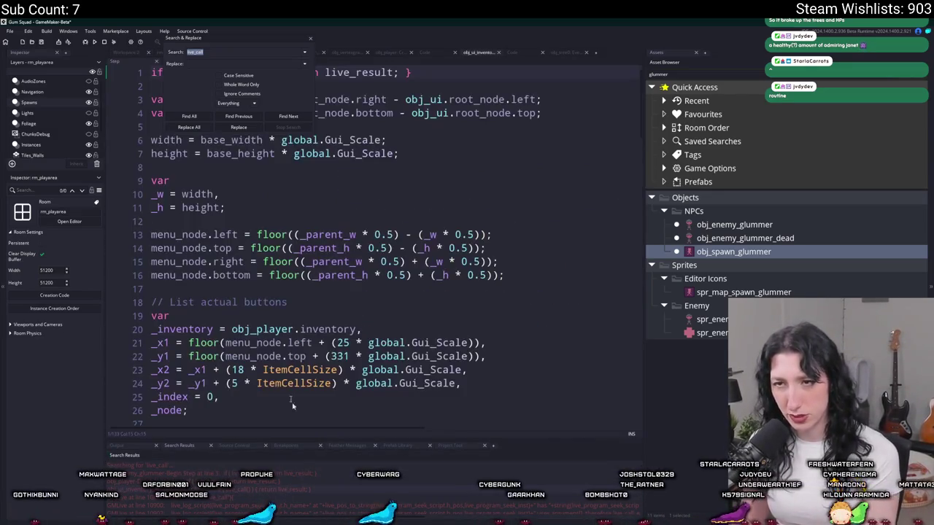
key("Up")
key("Up")
key("ctrl+d")
key("ctrl+d")
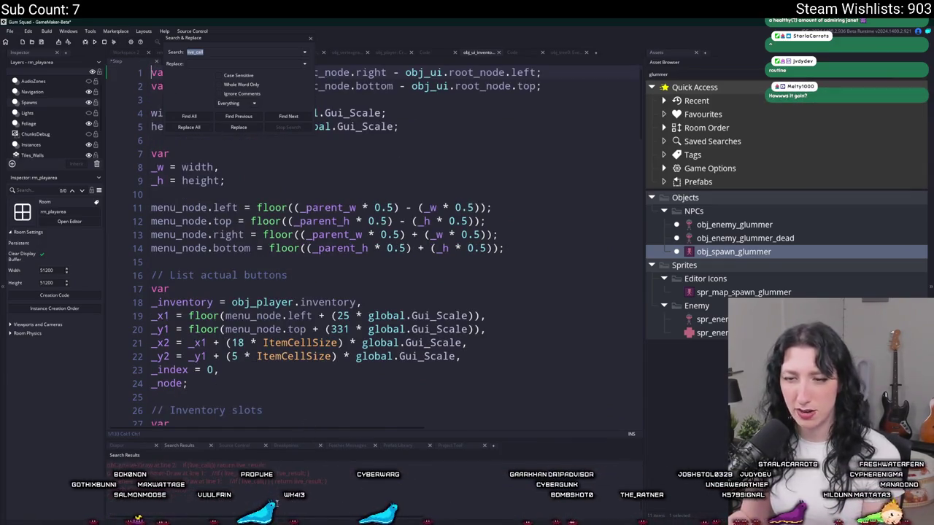
scroll(278, 478, "down", 3)
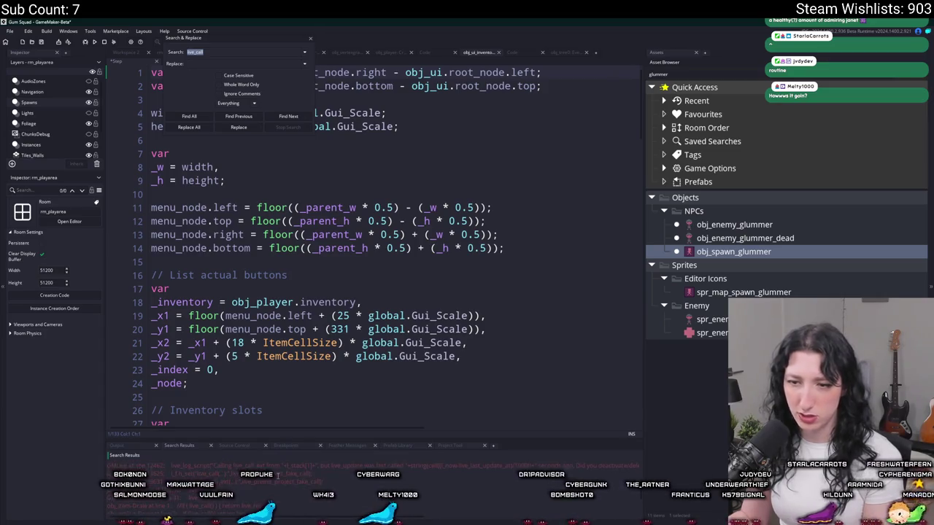
scroll(277, 476, "down", 3)
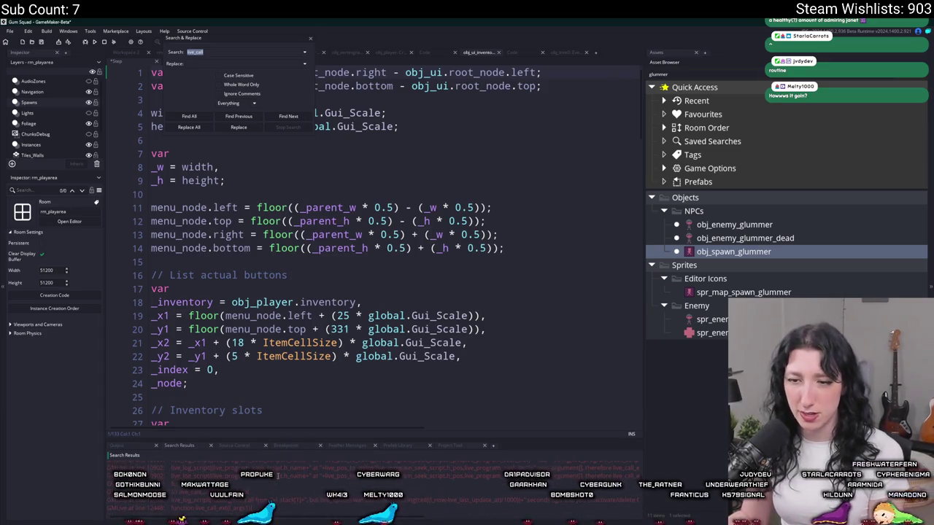
left_click(310, 38)
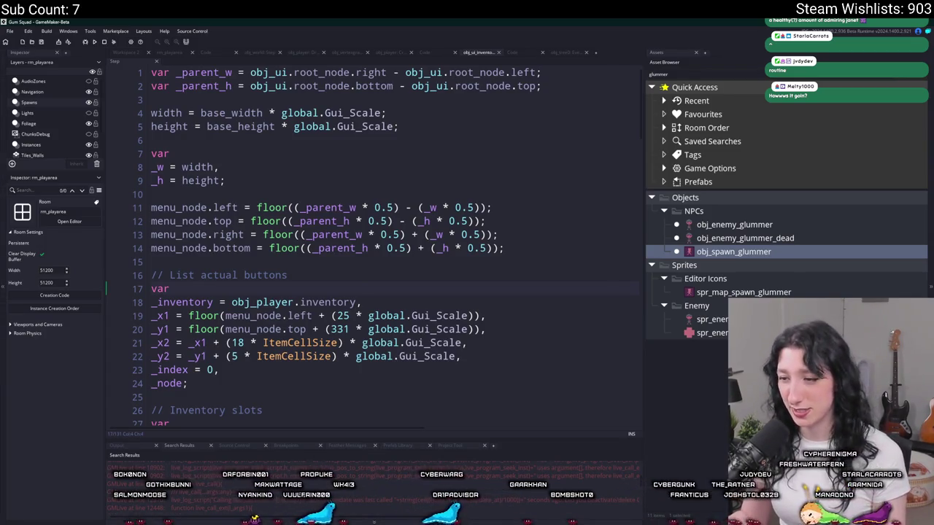
key("alt+Tab")
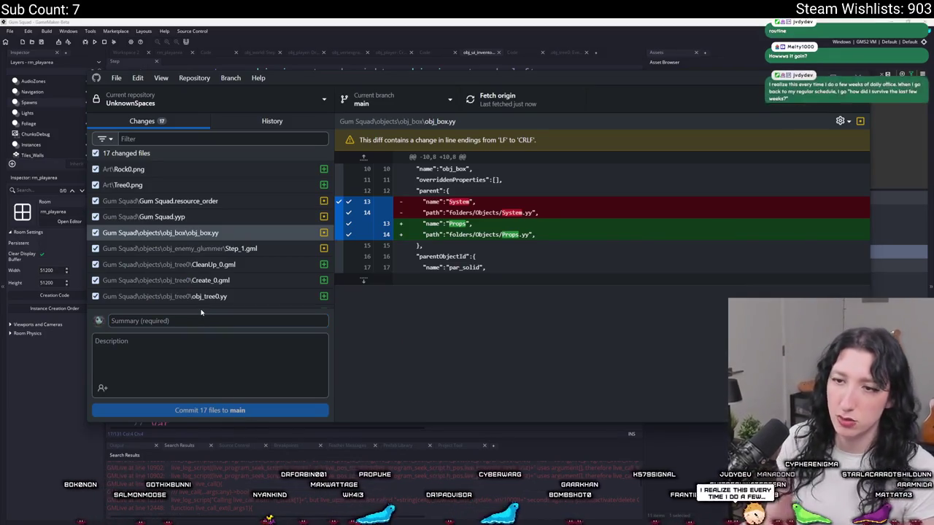
Commit the 17 changed files to main with the summary 'Changed some stuff'
left_click(192, 320)
type("Changed some stuff")
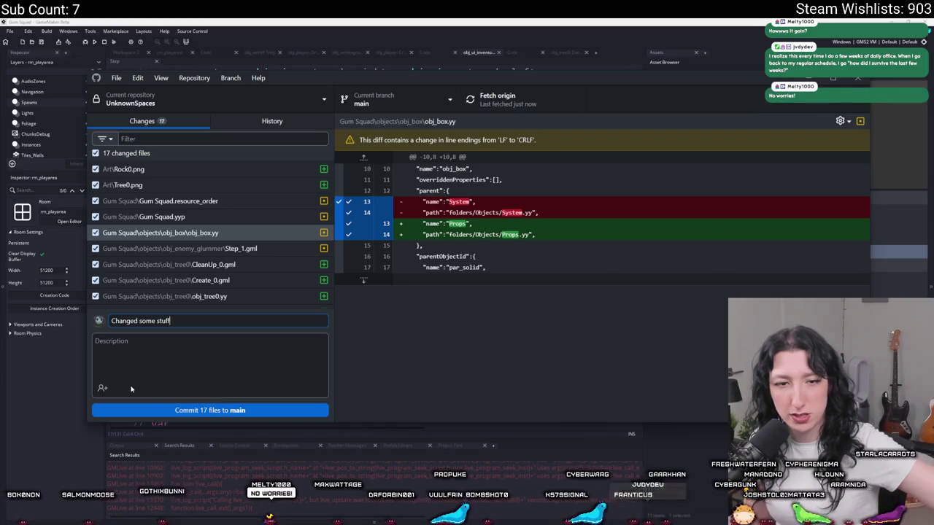
left_click(147, 396)
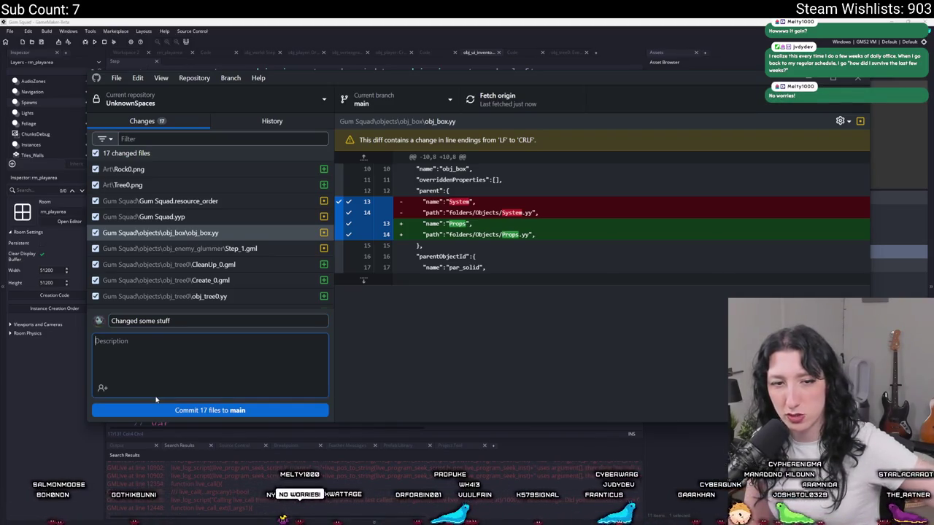
left_click(173, 411)
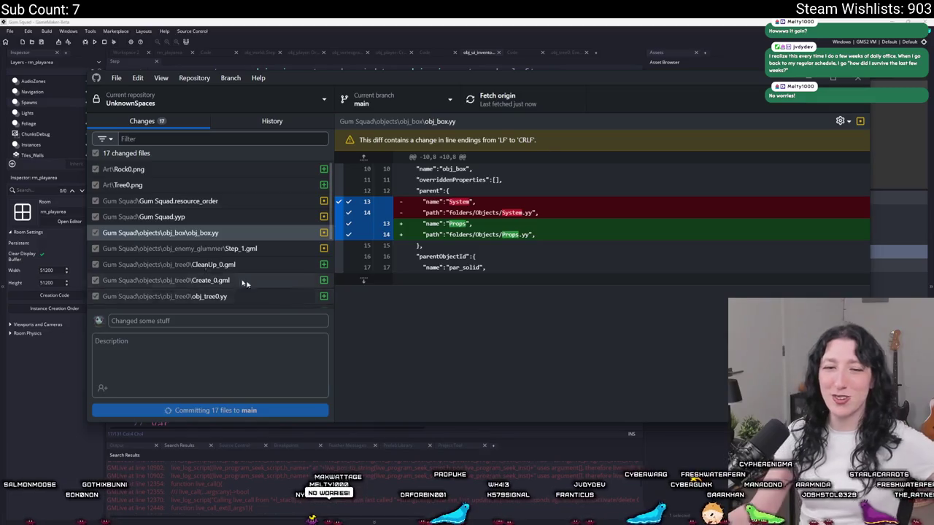
Push the commit to origin, check the history, and return to GameMaker
left_click(496, 99)
left_click(272, 121)
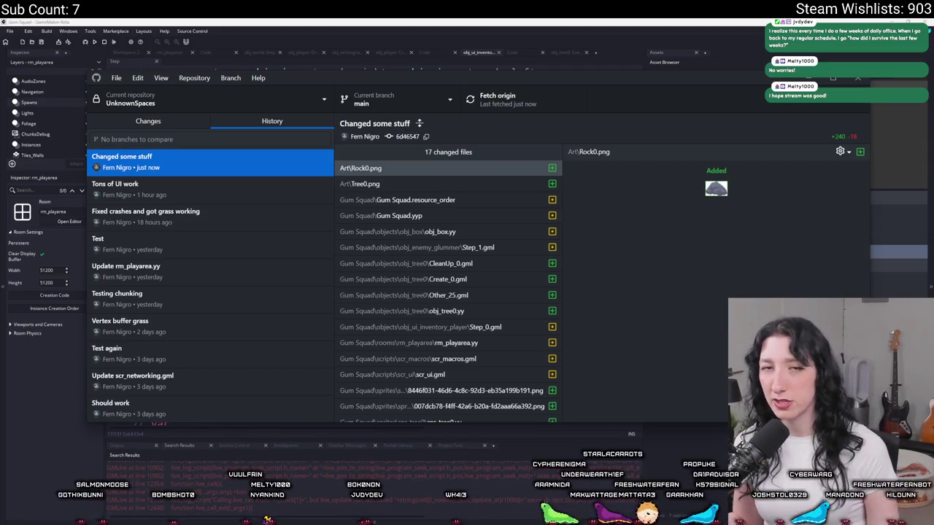
left_click(398, 21)
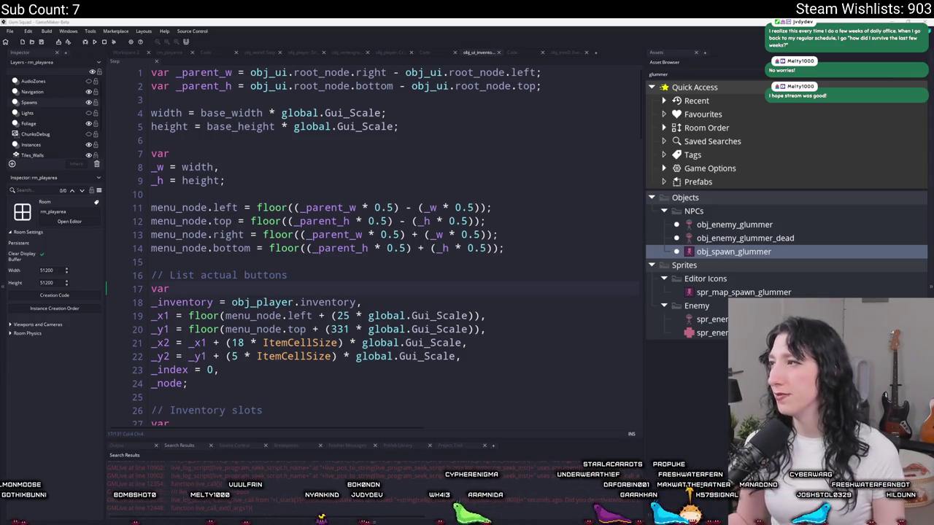
Maximize the Twitch window, expand the followed channels list, and open Game Dev Fixing Bugs
key("alt+Tab")
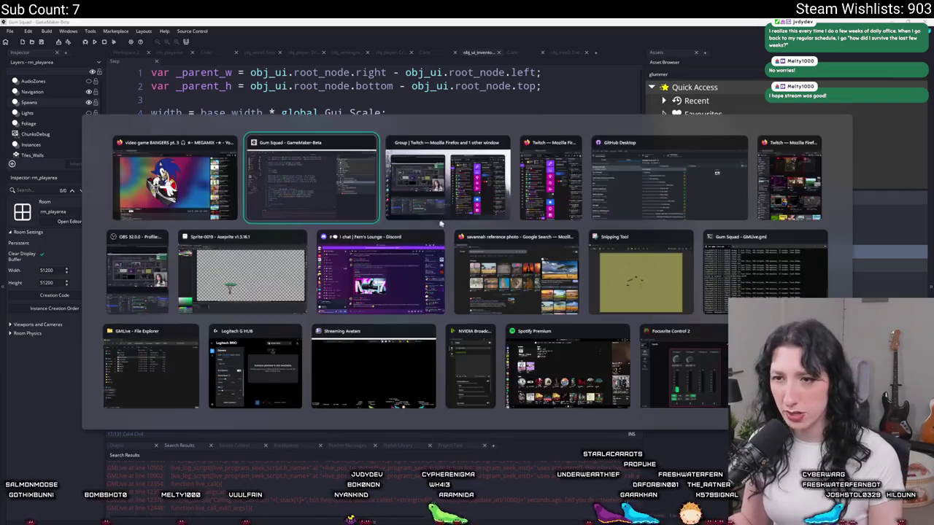
left_click(788, 178)
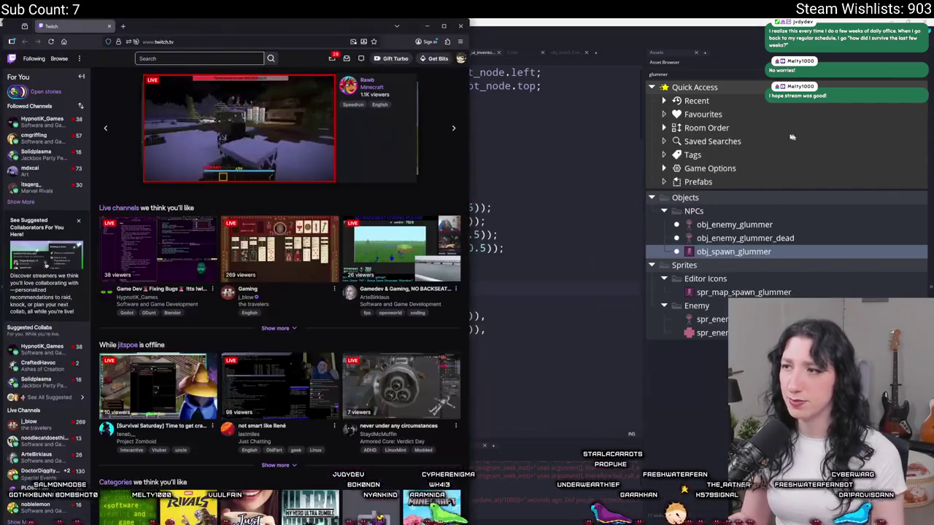
left_click_drag(345, 28, 349, 20)
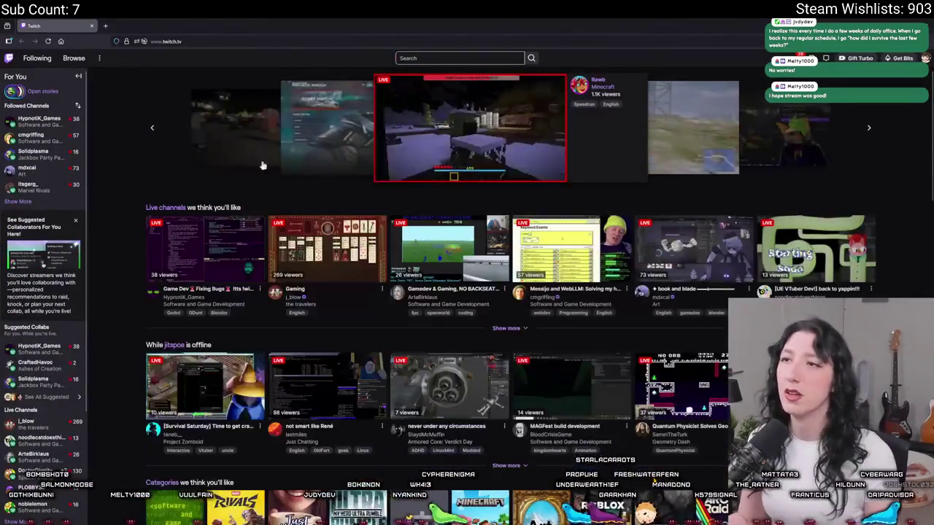
left_click(20, 201)
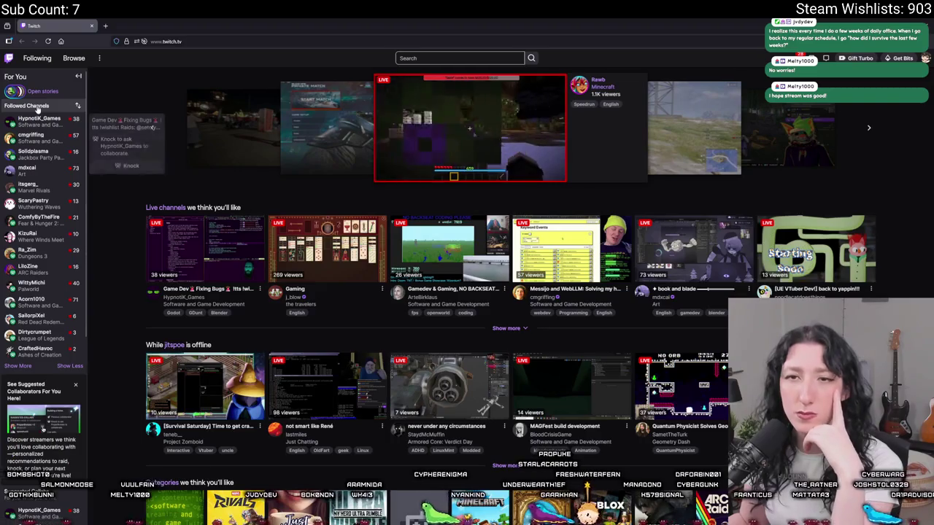
left_click(18, 365)
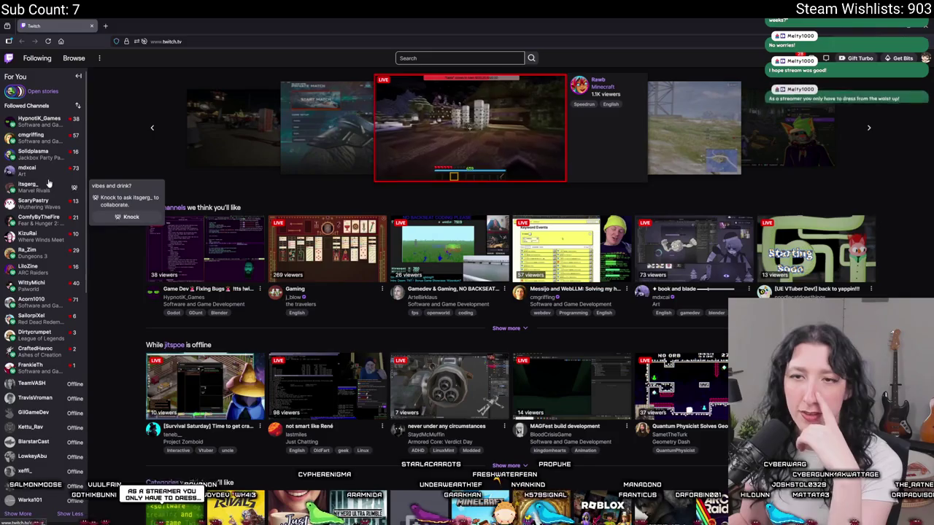
left_click(52, 124)
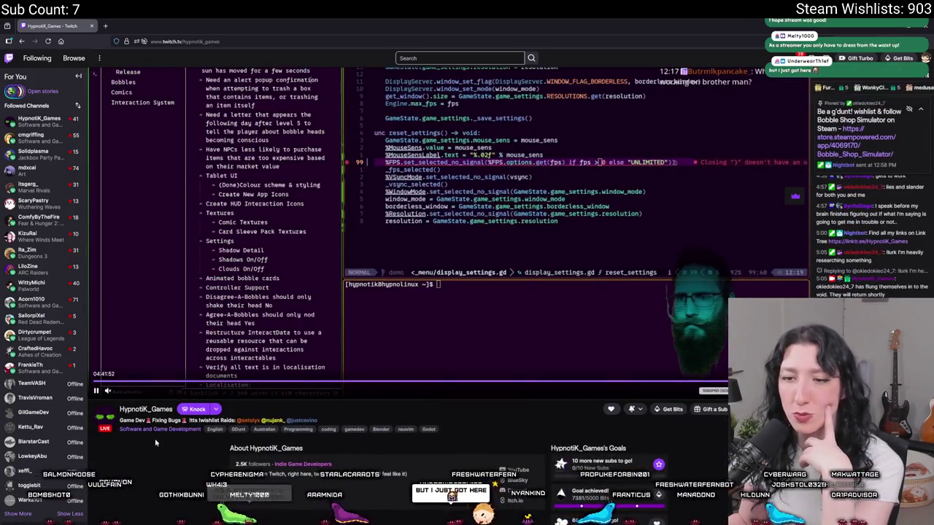
Open the Software and Game Development category directory from the stream's category link
left_click(155, 431)
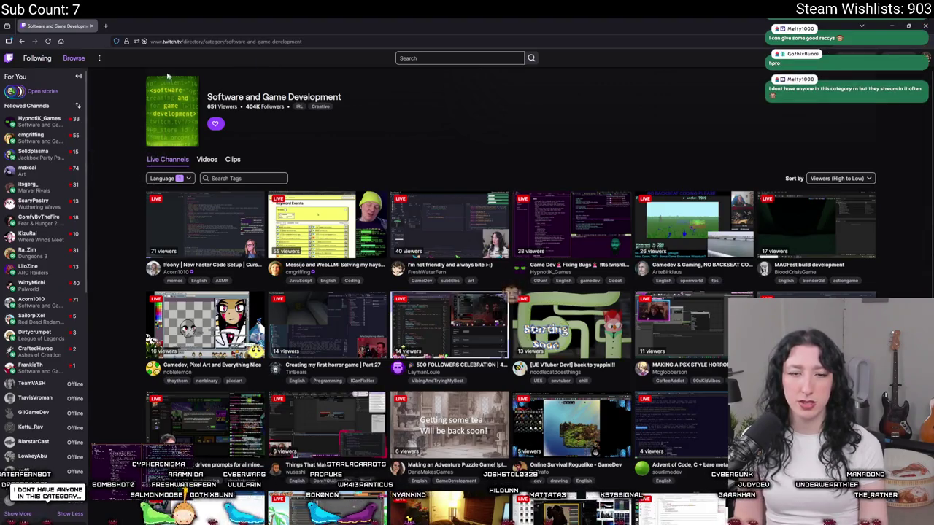
Look up a channel by its twitch.tv address in a new tab, then close the tab because the channel is closed
key("ctrl+t")
type("twitch.tv/hpro")
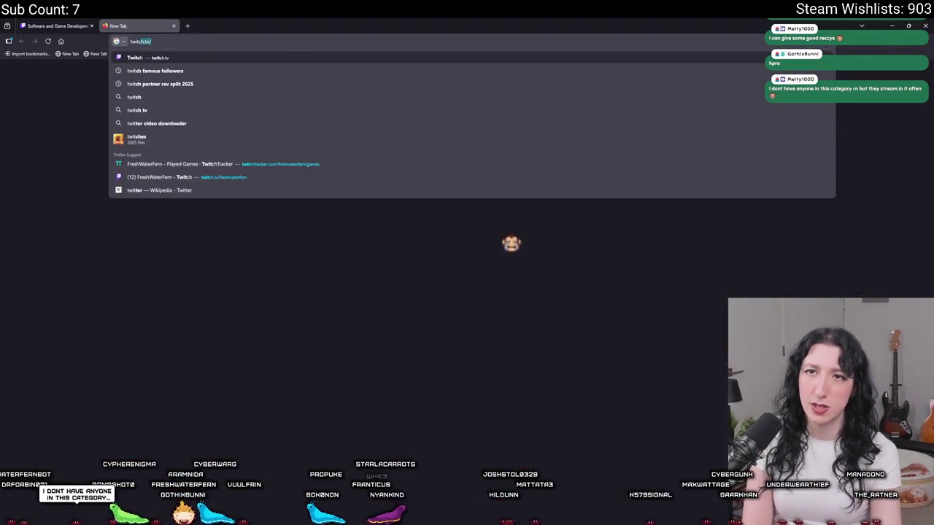
key("Return")
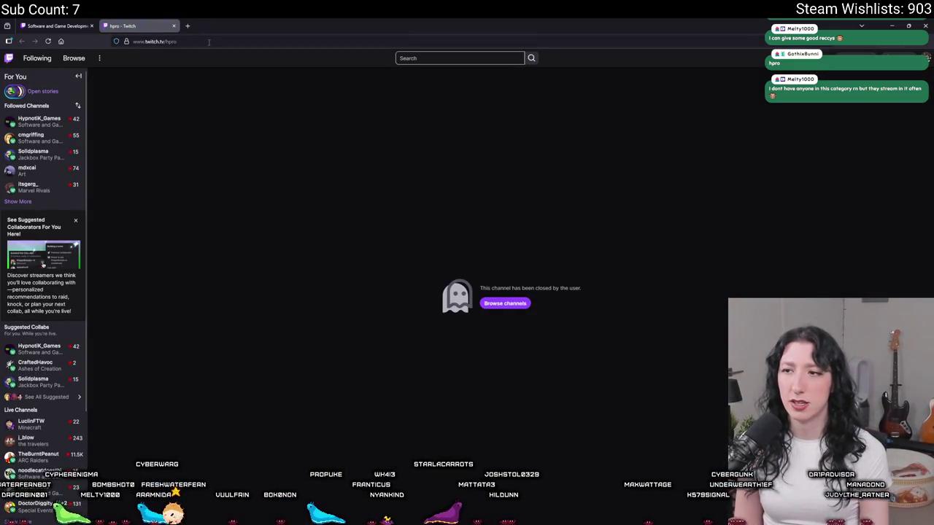
middle_click(143, 21)
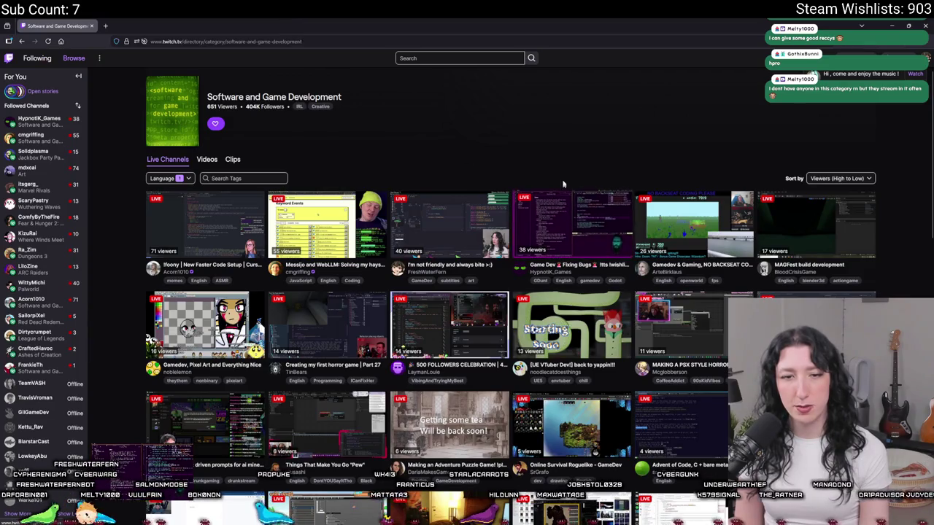
Scroll through the category directory to look for the horror-game stream
scroll(453, 172, "down", 2)
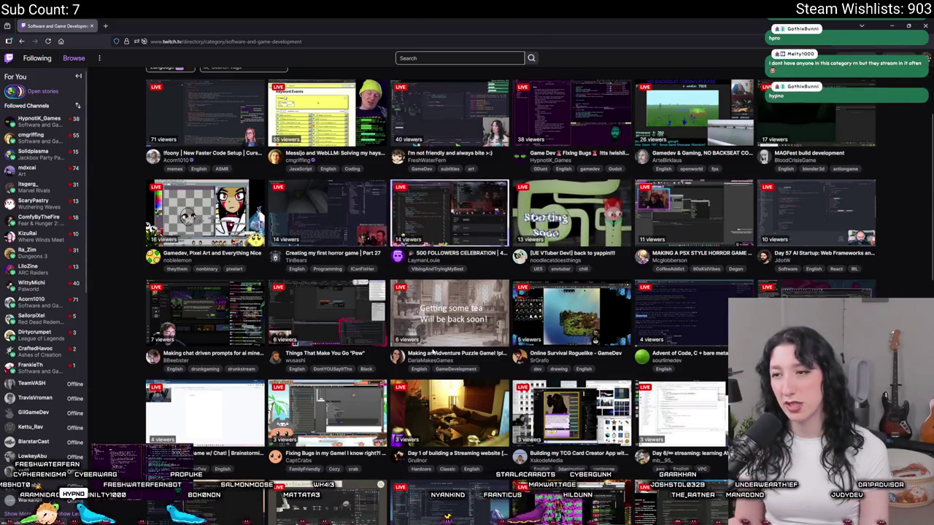
scroll(437, 303, "up", 1)
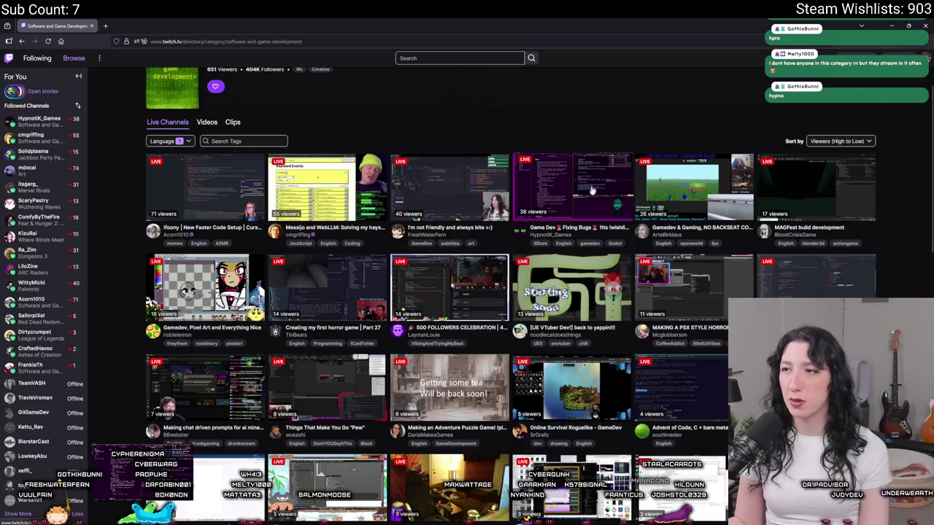
scroll(411, 314, "down", 3)
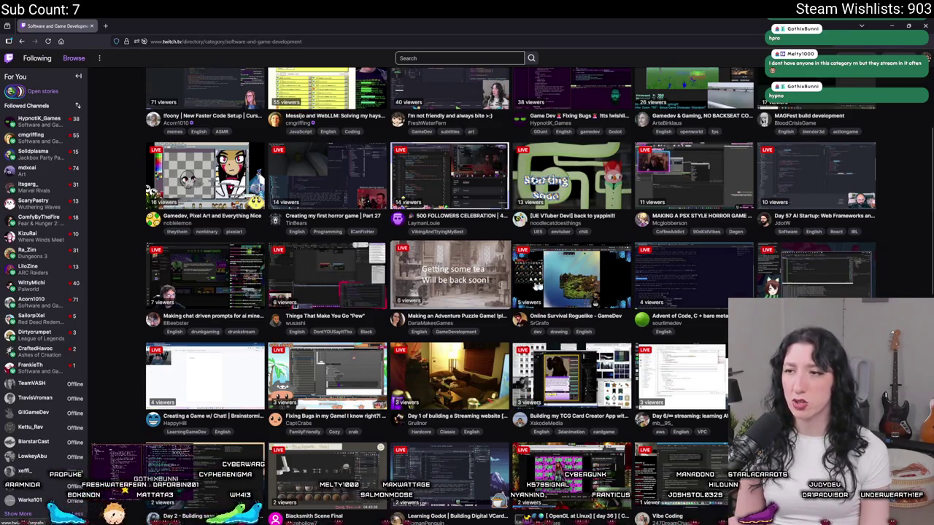
scroll(452, 248, "up", 2)
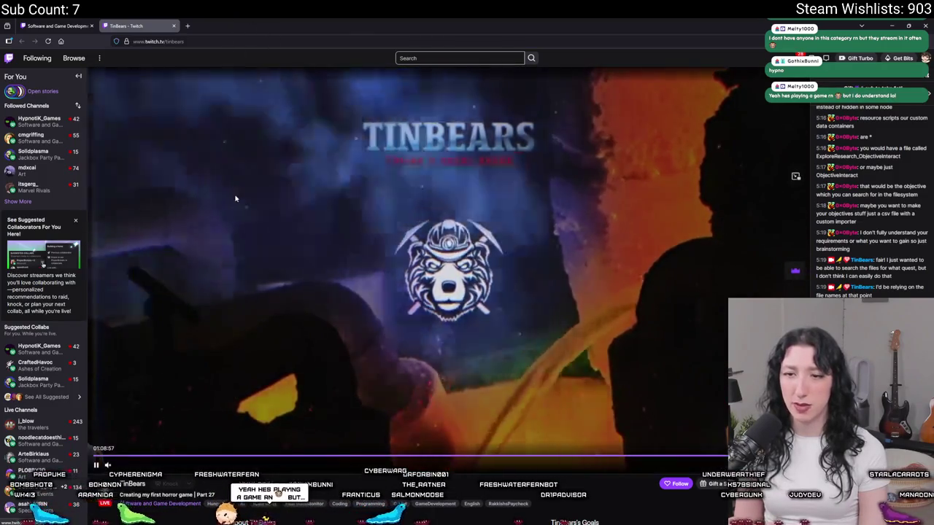
Preview the NO BACKSEAT CODING gamedev stream in its own tab, then close it
left_click(58, 26)
middle_click(693, 150)
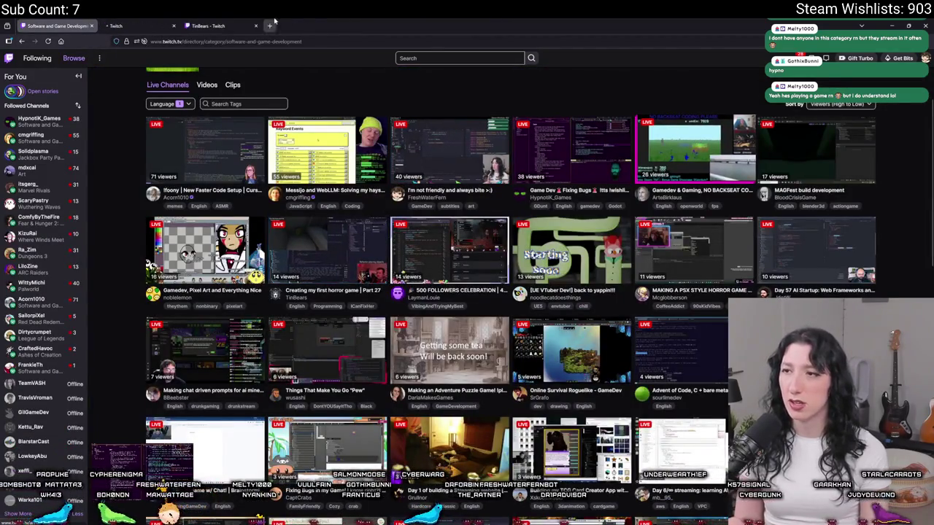
left_click(213, 25)
left_click(135, 26)
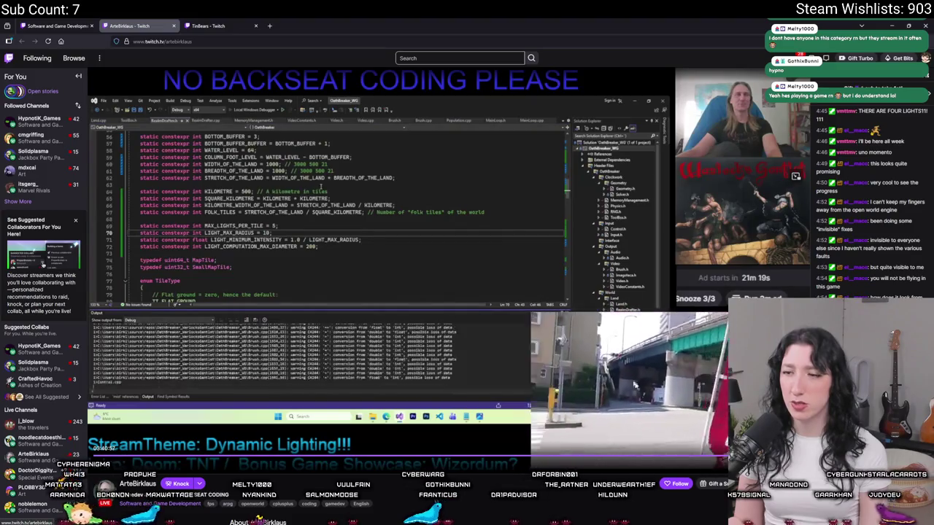
scroll(509, 357, "down", 2)
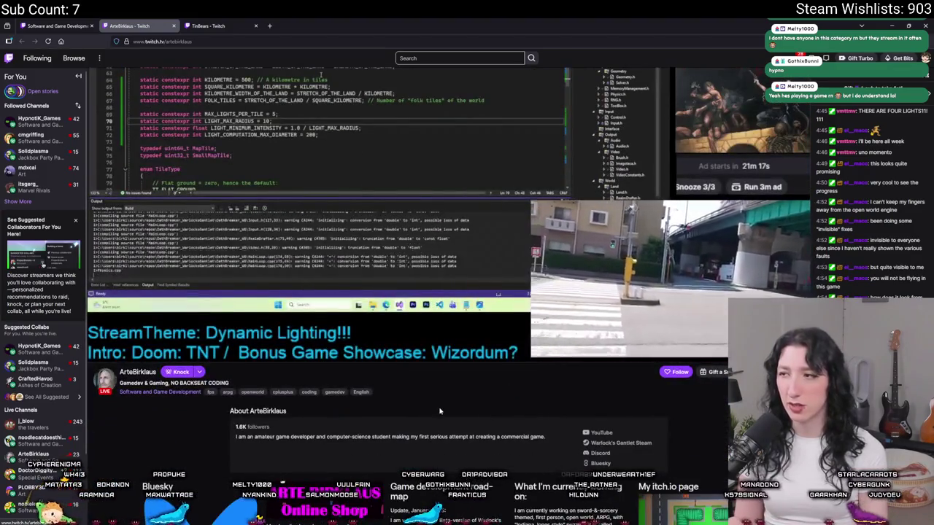
scroll(509, 357, "up", 2)
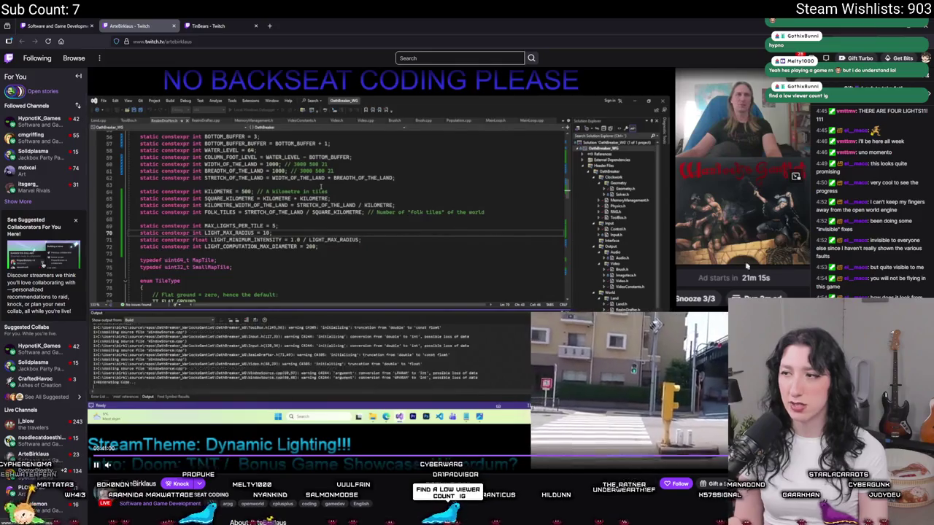
left_click(173, 25)
Preview the MAGFest build and chat-driven prompts streams, closing each afterward
left_click(86, 22)
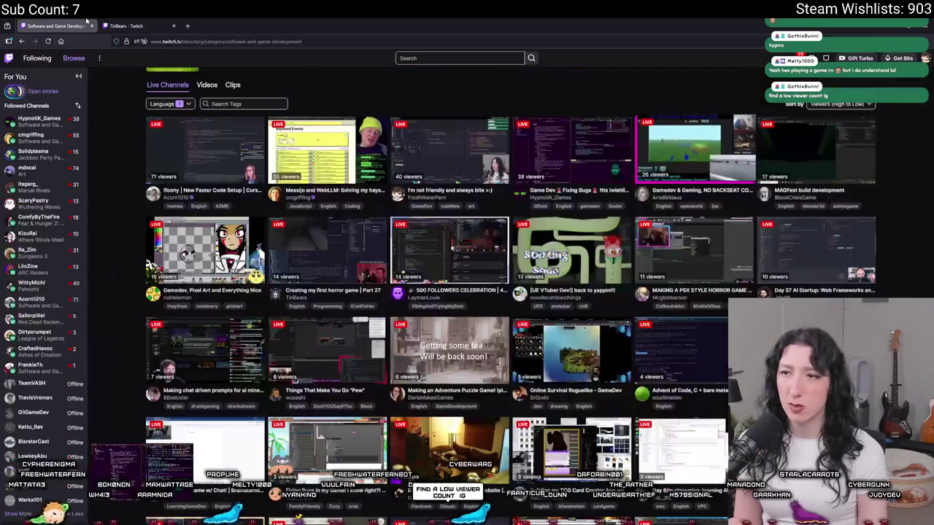
middle_click(792, 147)
left_click(155, 21)
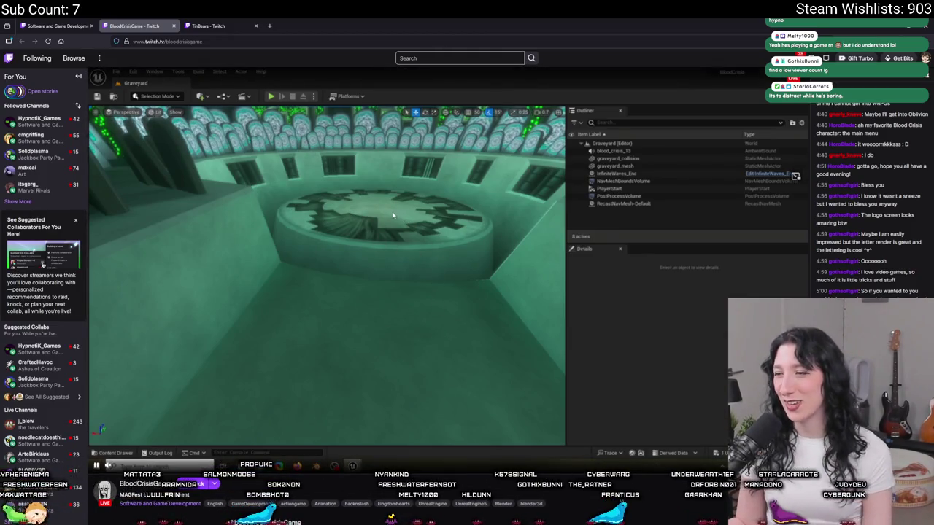
key("ctrl+w")
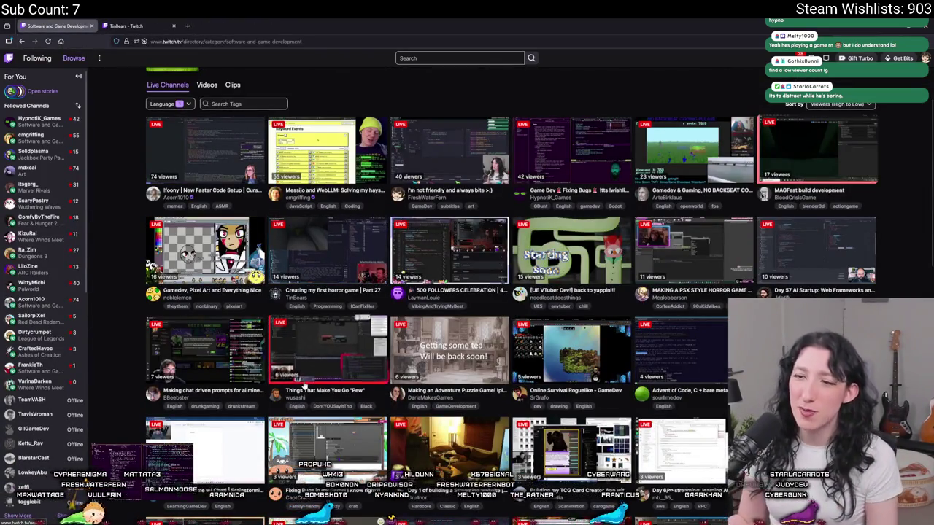
middle_click(203, 337)
key("ctrl+Tab")
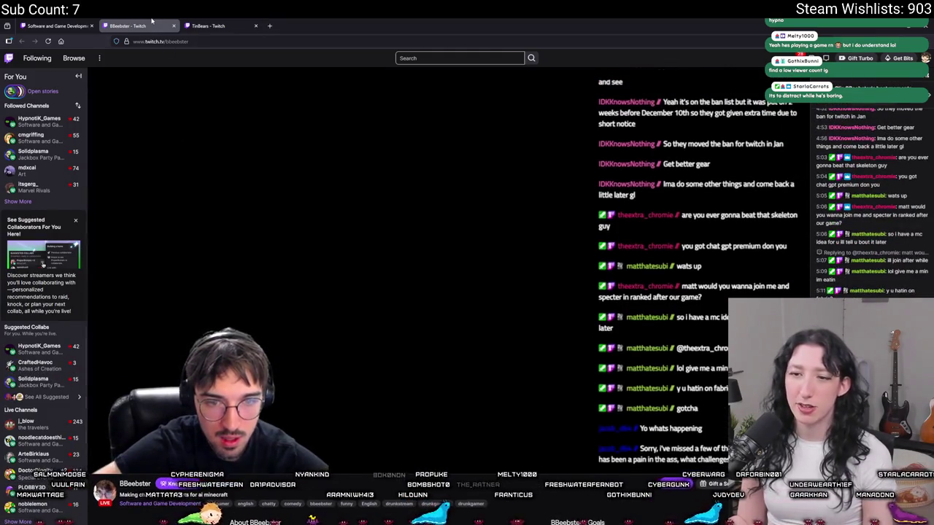
left_click(173, 25)
Keep the directory sorted by viewers, high to low
scroll(548, 510, "down", 3)
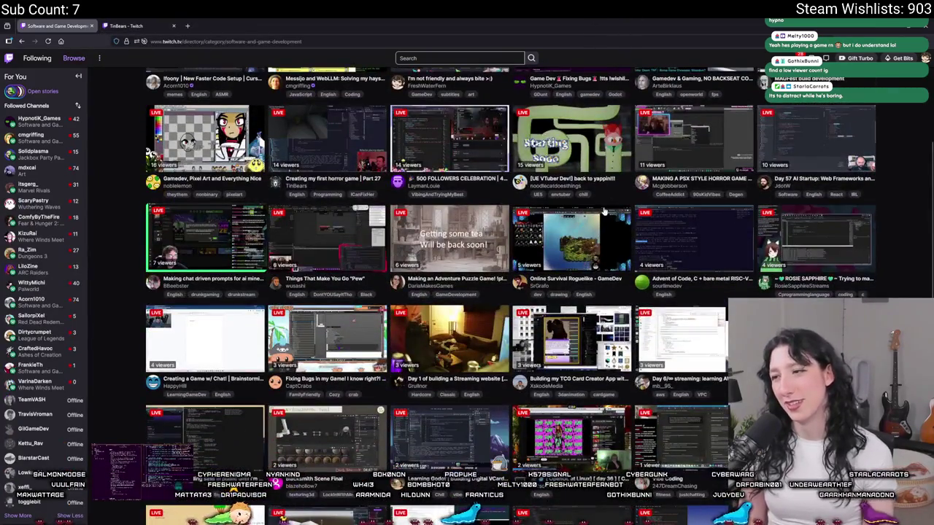
scroll(754, 171, "up", 5)
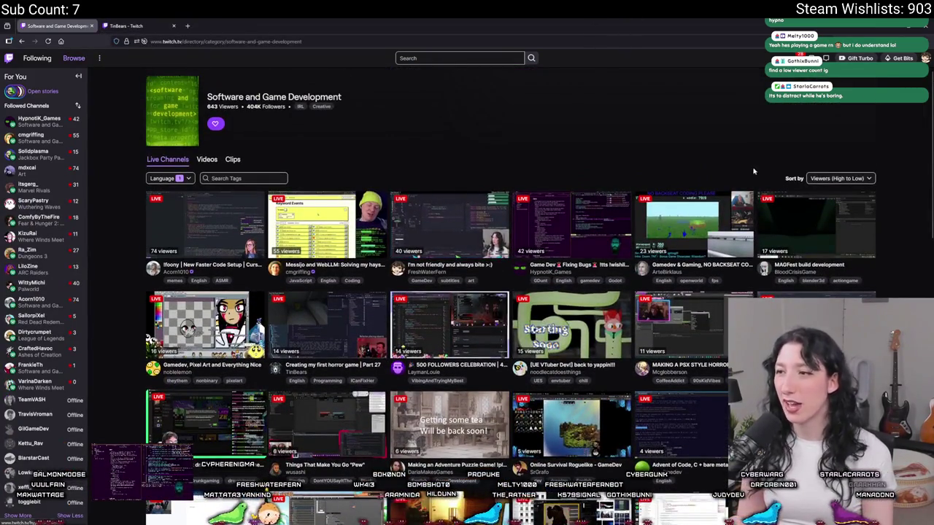
left_click(836, 178)
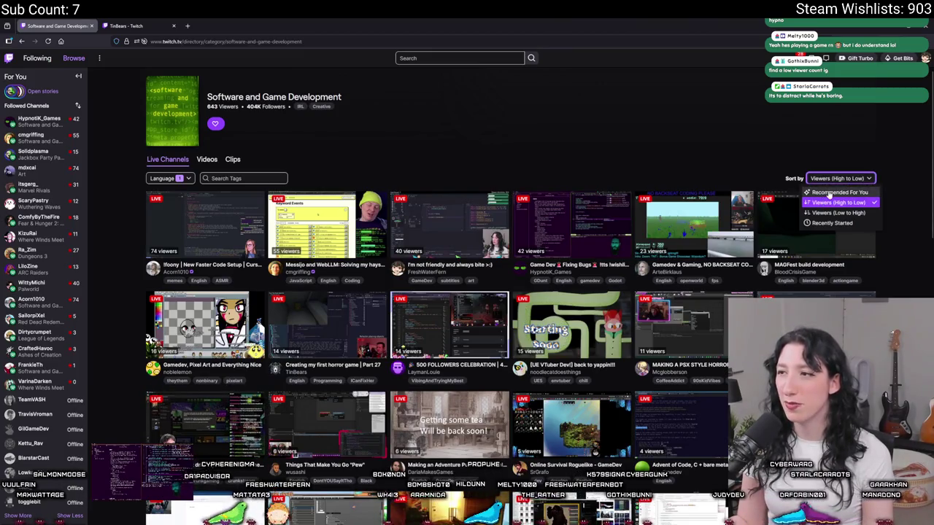
left_click(705, 169)
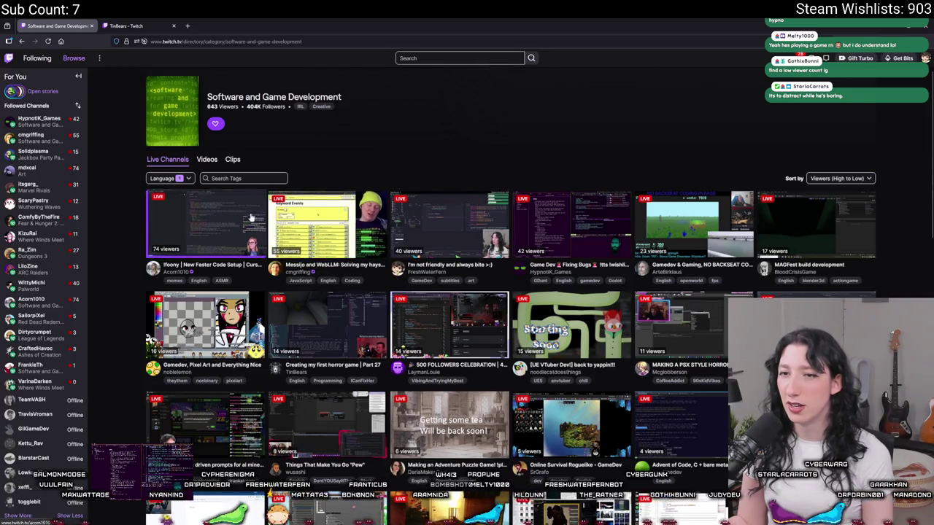
Preview the New Faster Code Setup stream, then close it and return to the directory
middle_click(205, 213)
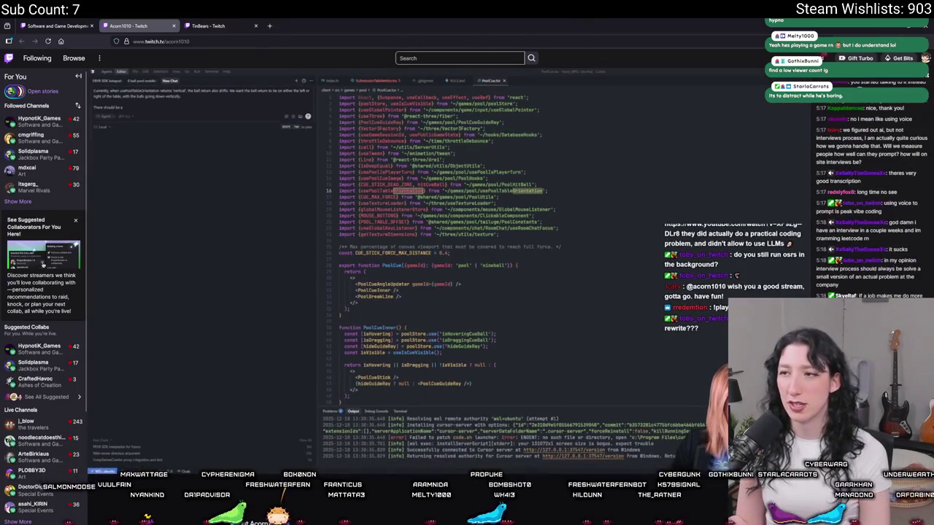
scroll(484, 353, "down", 5)
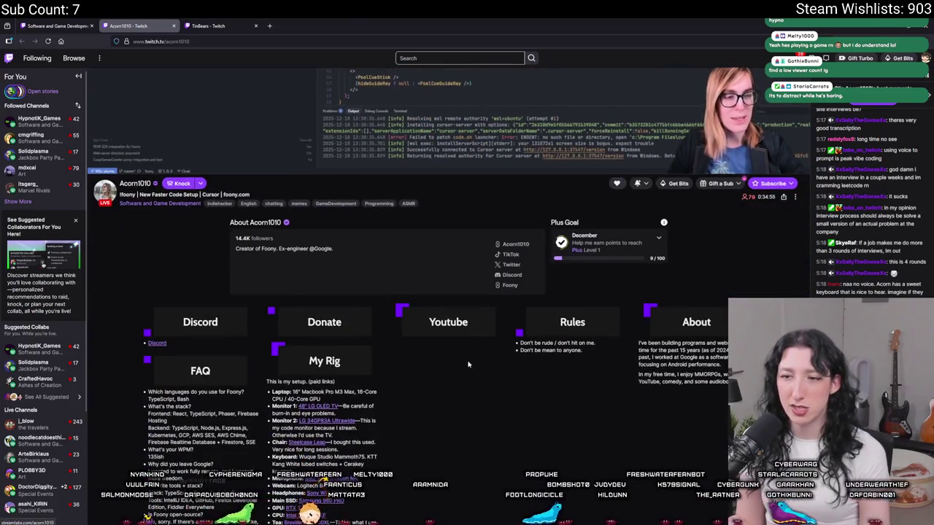
scroll(438, 361, "up", 5)
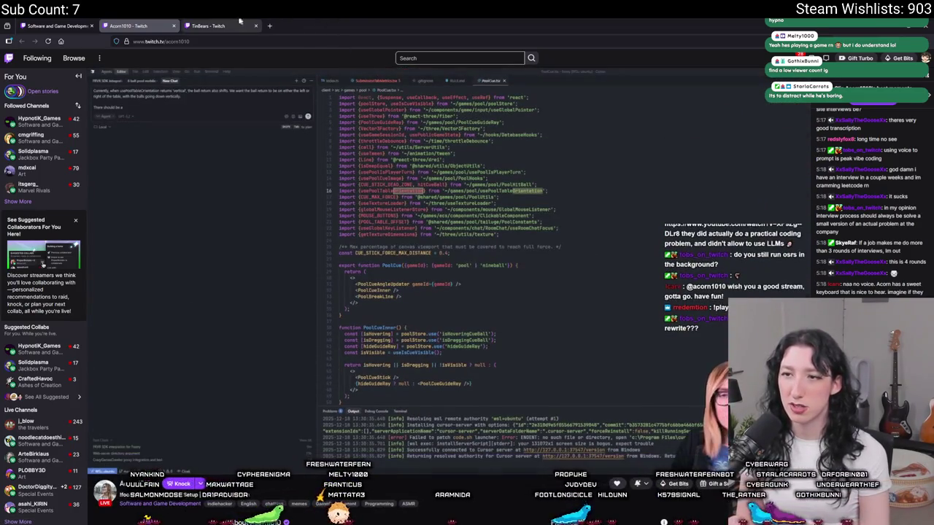
left_click(174, 26)
left_click(110, 22)
left_click(72, 22)
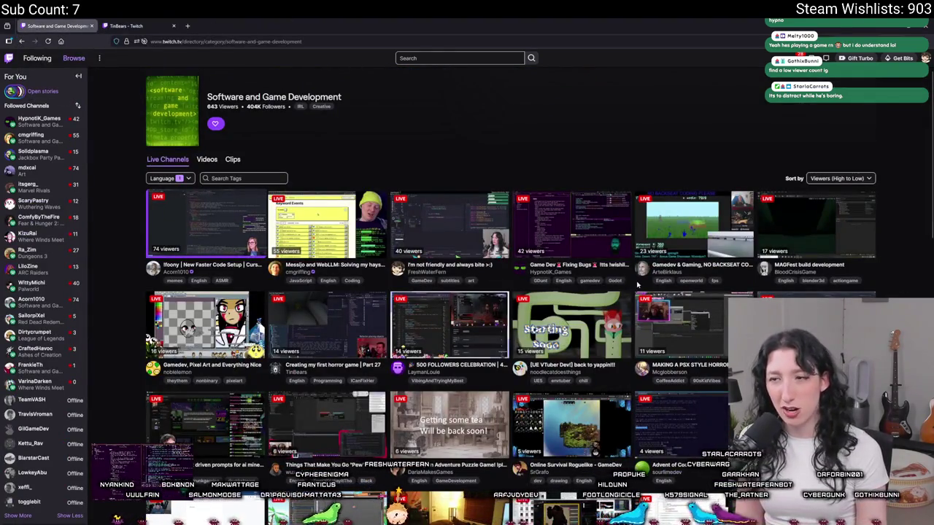
Scroll down the directory and open the OpenGL at Linux stream
scroll(575, 337, "down", 4)
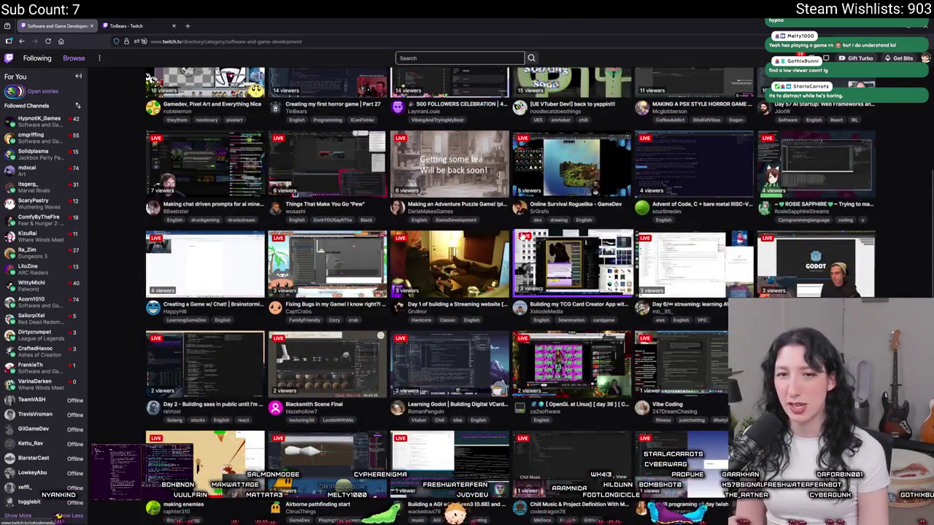
scroll(537, 315, "down", 1)
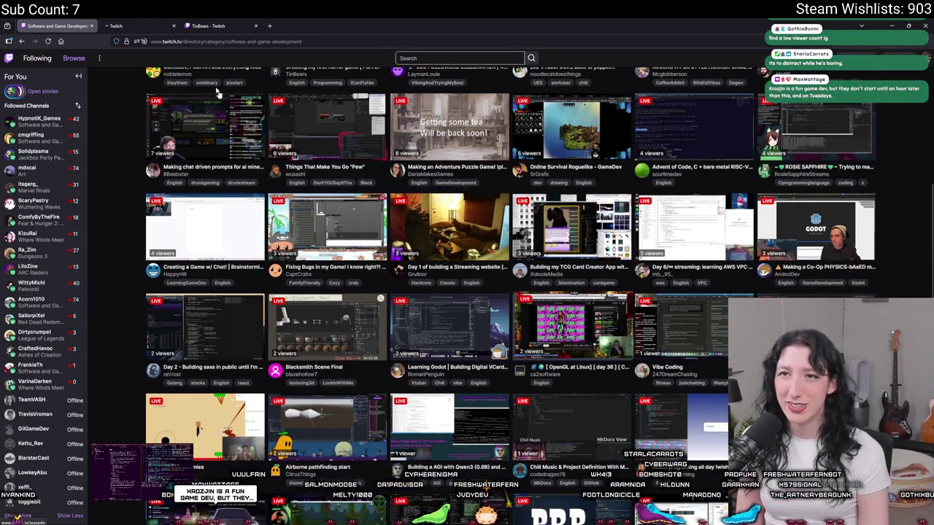
left_click(571, 325)
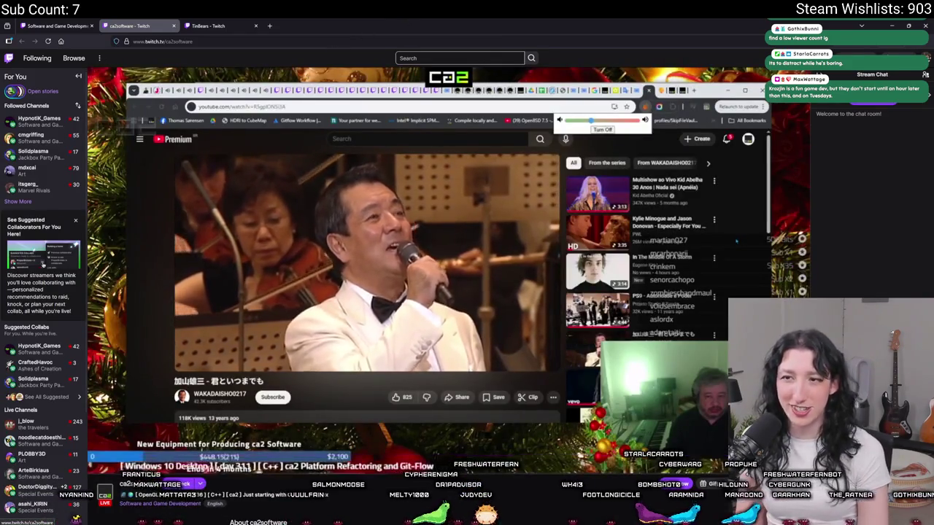
Watch the ca2 OpenGL at Linux stream briefly, then close its tab
mouse_move(127, 465)
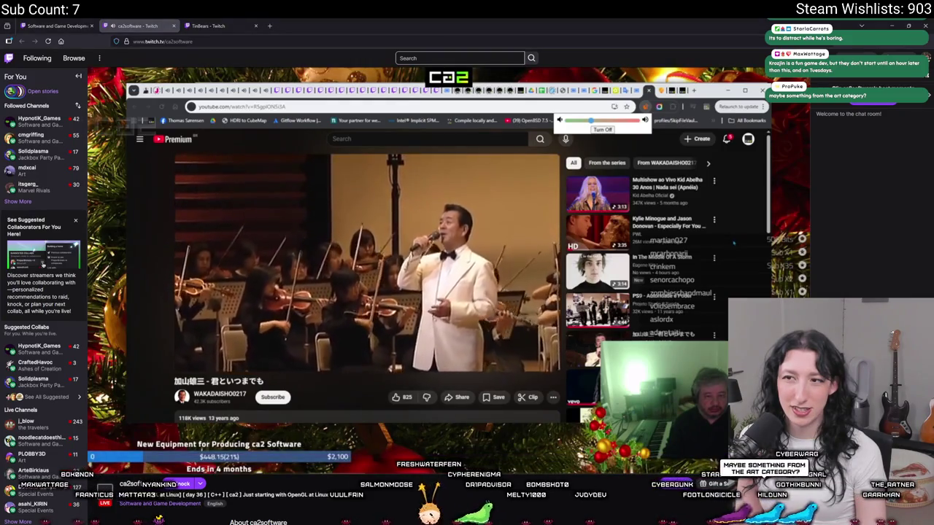
mouse_move(193, 418)
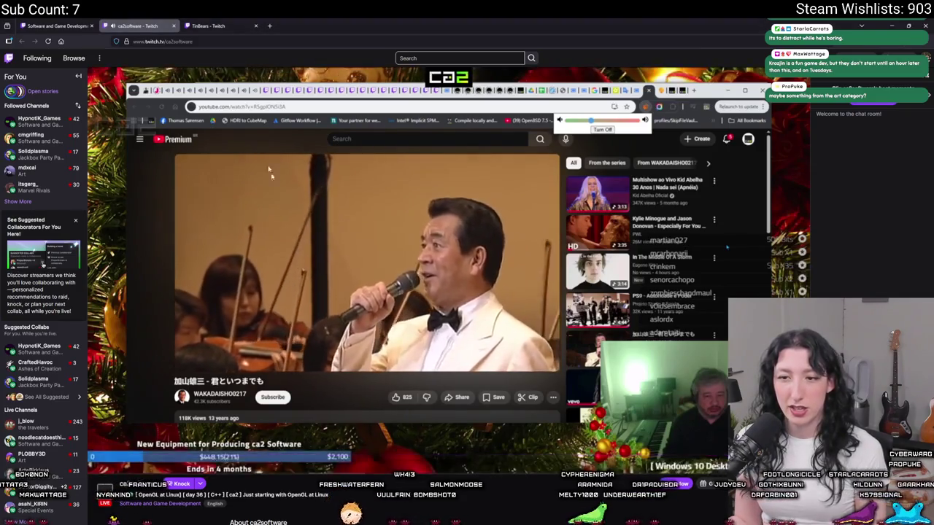
left_click(173, 26)
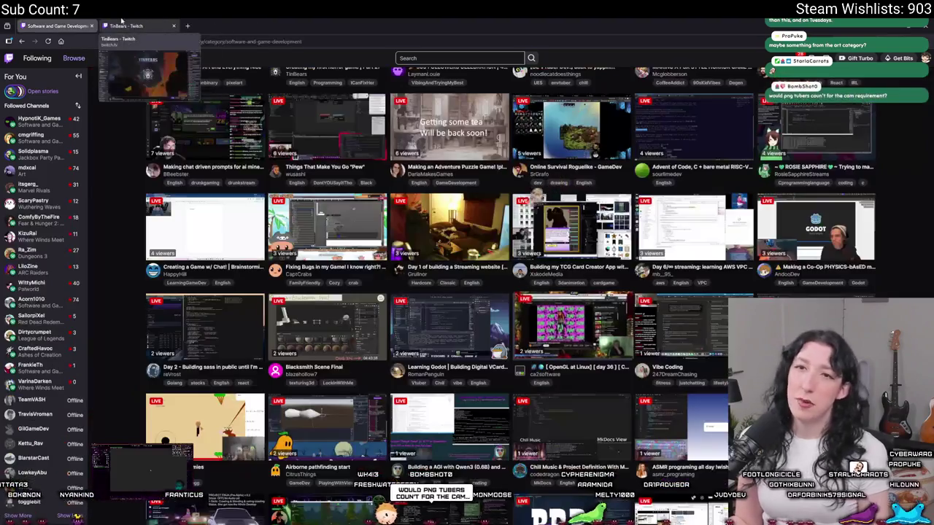
Go to twitch.tv and search 'art' to open the Art category directory
left_click(328, 40)
type("twitch.tv/")
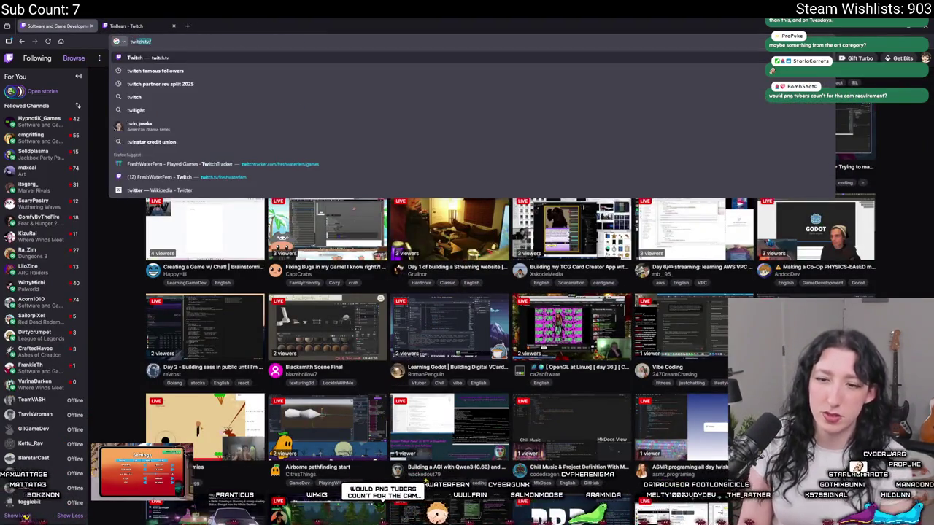
key("Return")
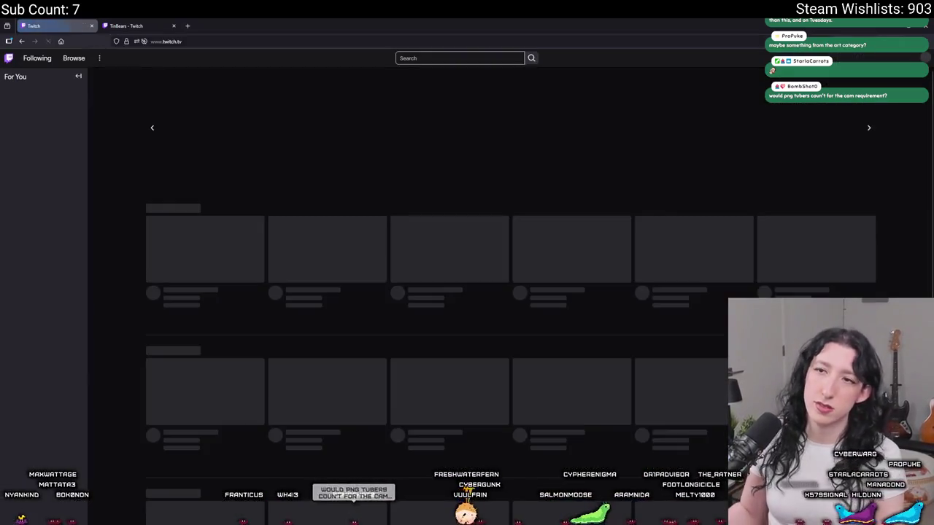
left_click(459, 58)
type("a")
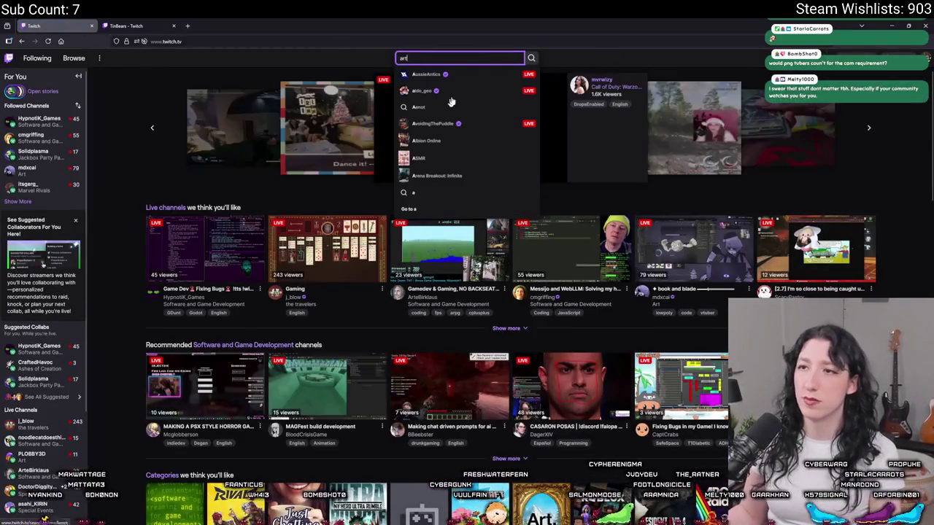
type("rt")
left_click(444, 111)
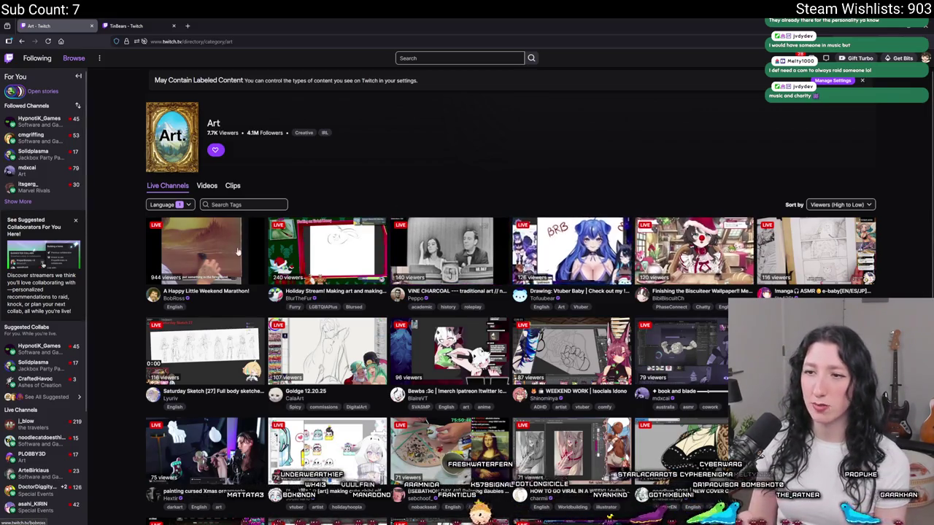
Scroll the Art directory, check the open pink drawing stream, and return to the listing
scroll(413, 268, "down", 2)
scroll(413, 267, "down", 5)
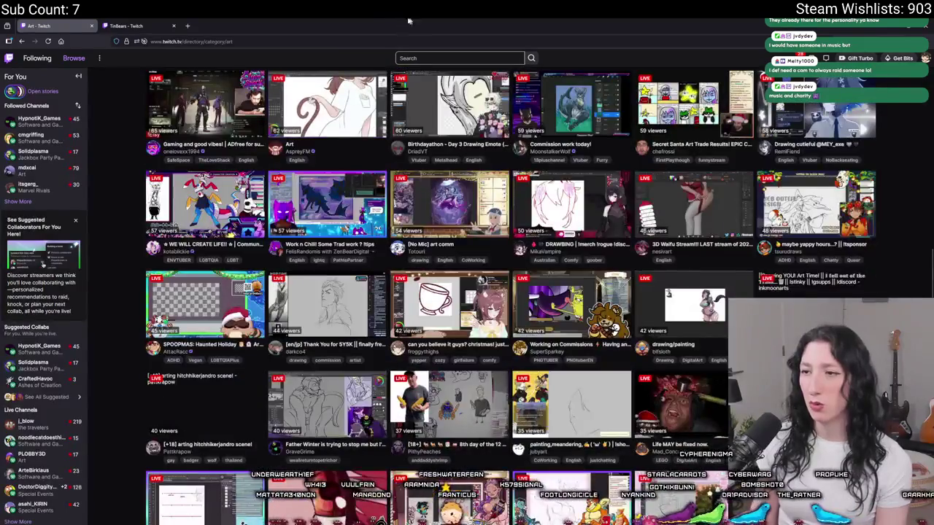
scroll(467, 180, "down", 2)
scroll(467, 179, "down", 2)
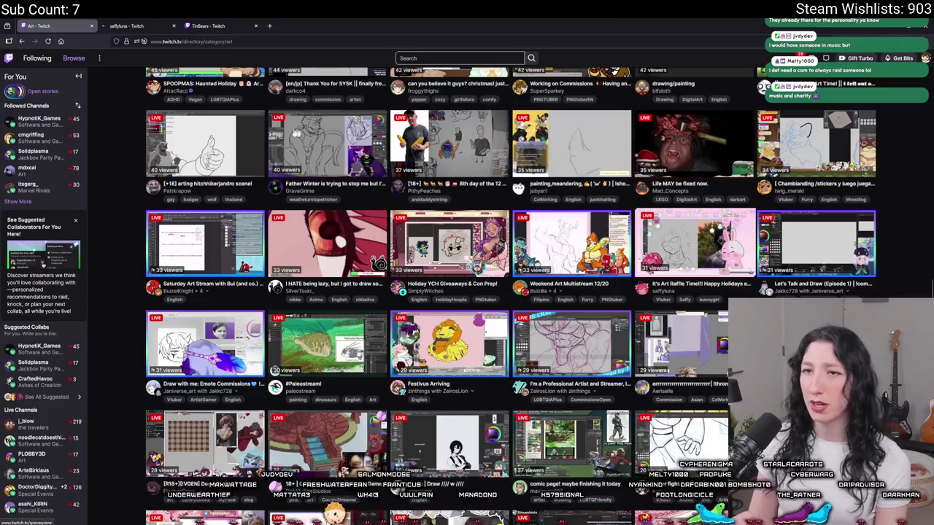
key("ctrl+Tab")
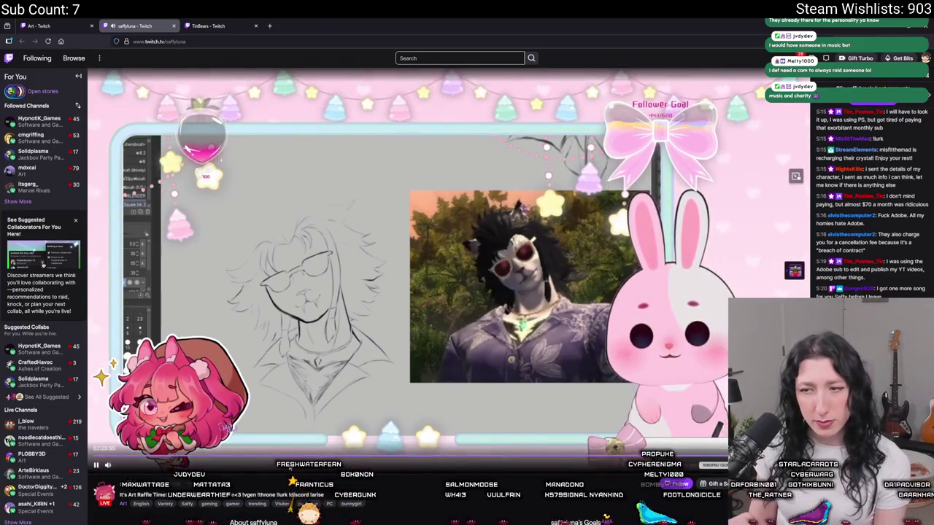
mouse_move(447, 451)
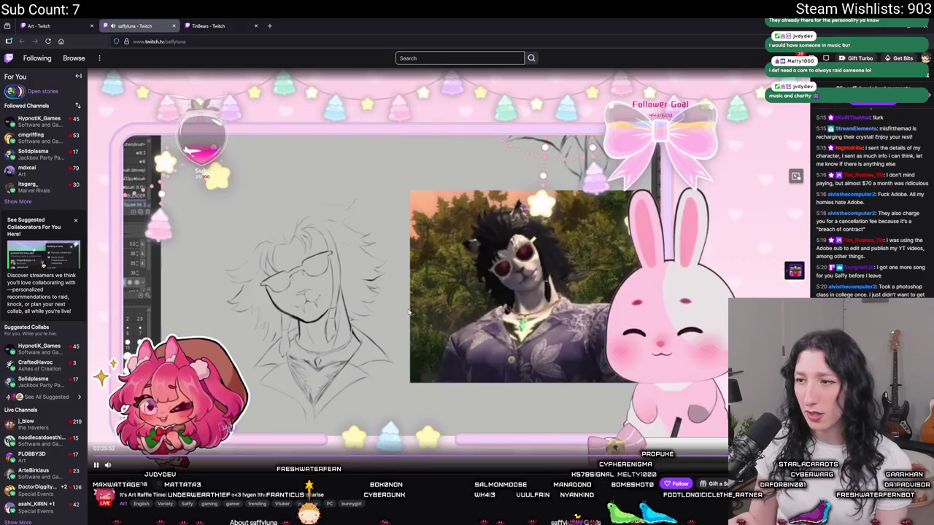
left_click(60, 22)
Browse further through the Art listing, glancing at the drawing stream once more
scroll(541, 353, "down", 4)
scroll(542, 353, "down", 4)
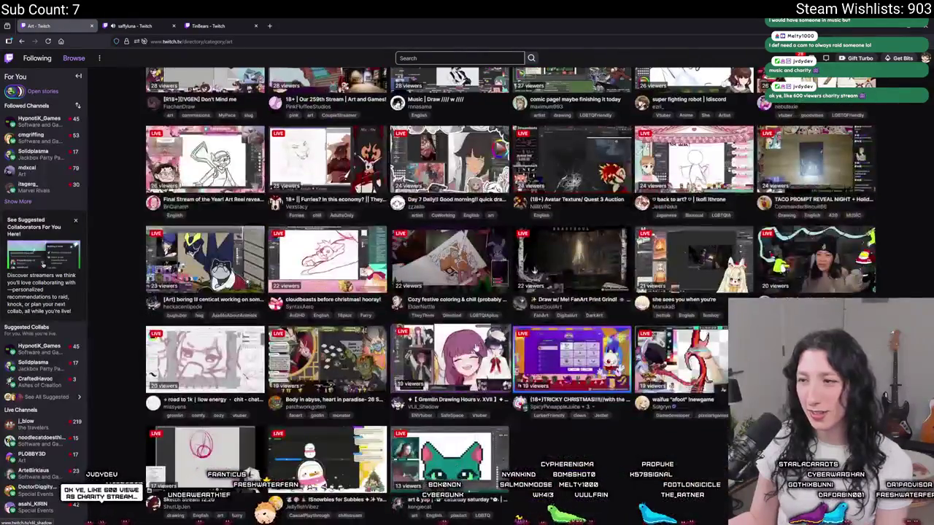
scroll(541, 353, "up", 2)
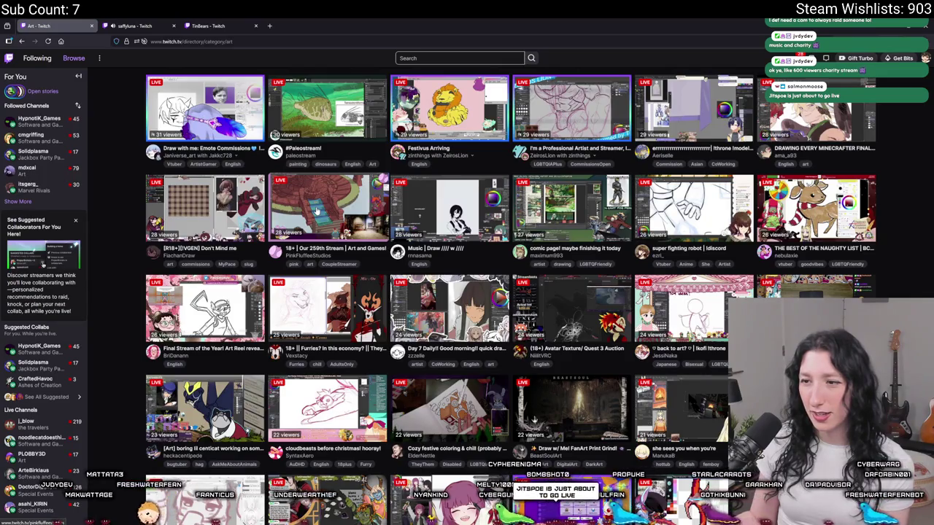
scroll(317, 211, "down", 2)
left_click(131, 25)
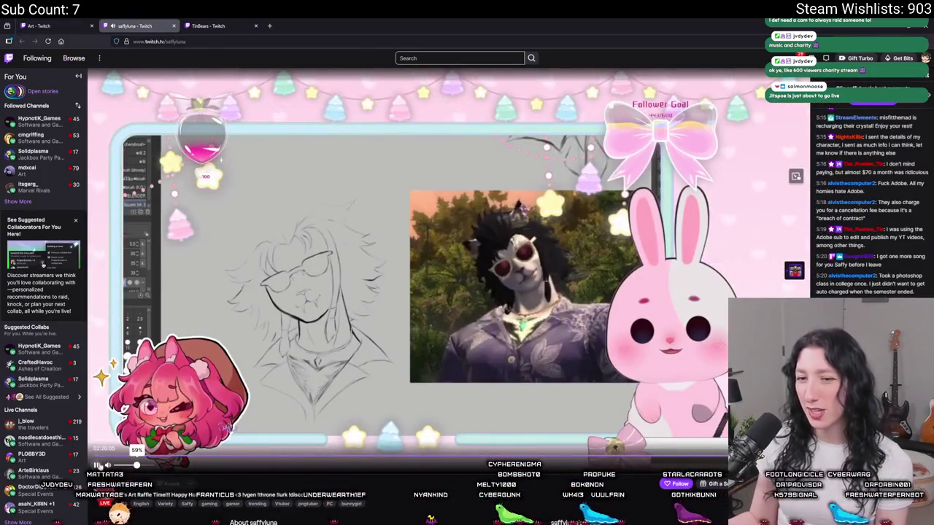
left_click(68, 26)
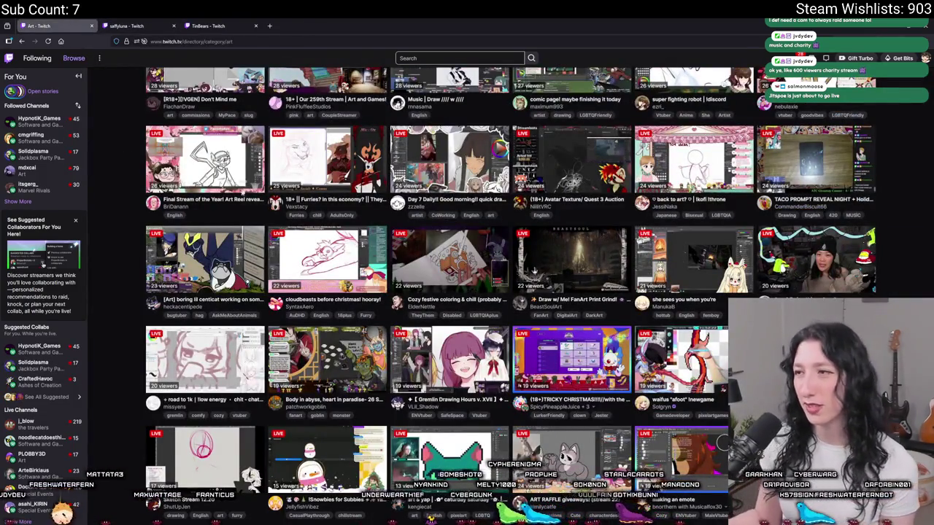
scroll(511, 292, "down", 2)
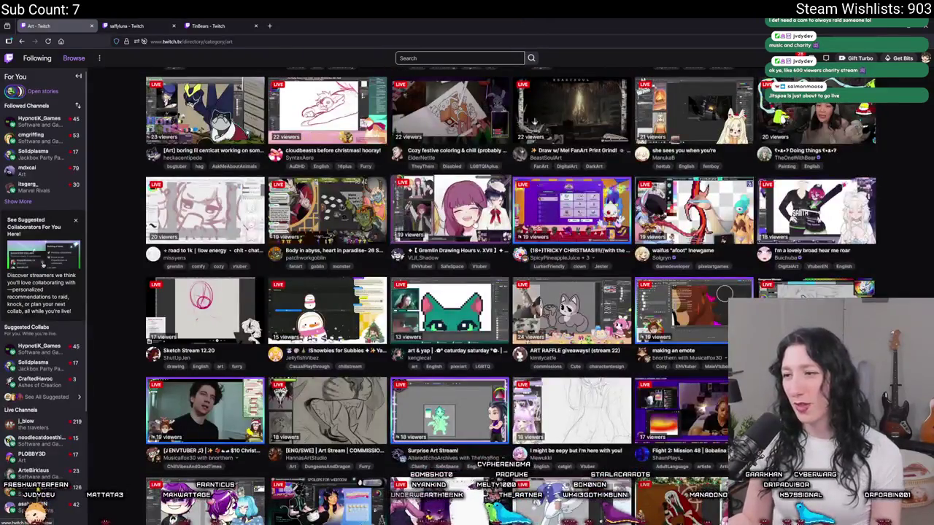
scroll(697, 334, "down", 2)
scroll(697, 335, "up", 1)
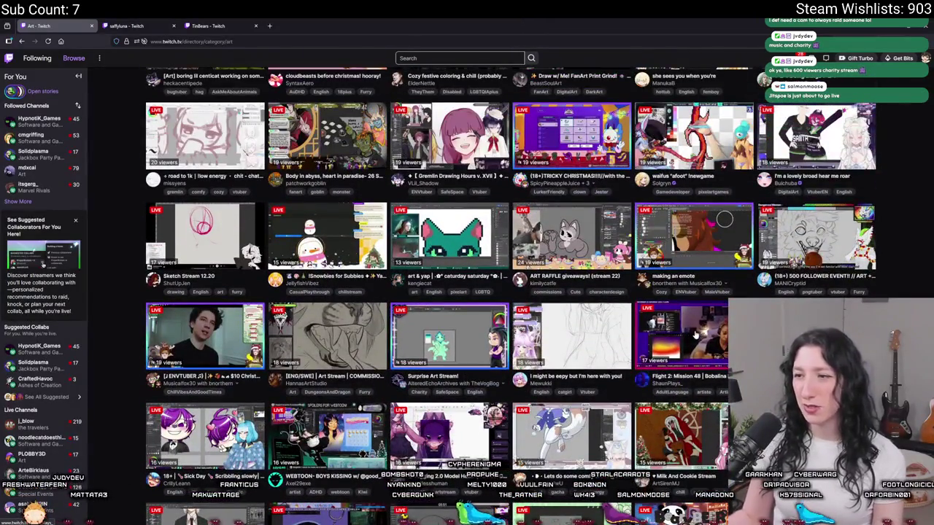
scroll(453, 343, "up", 2)
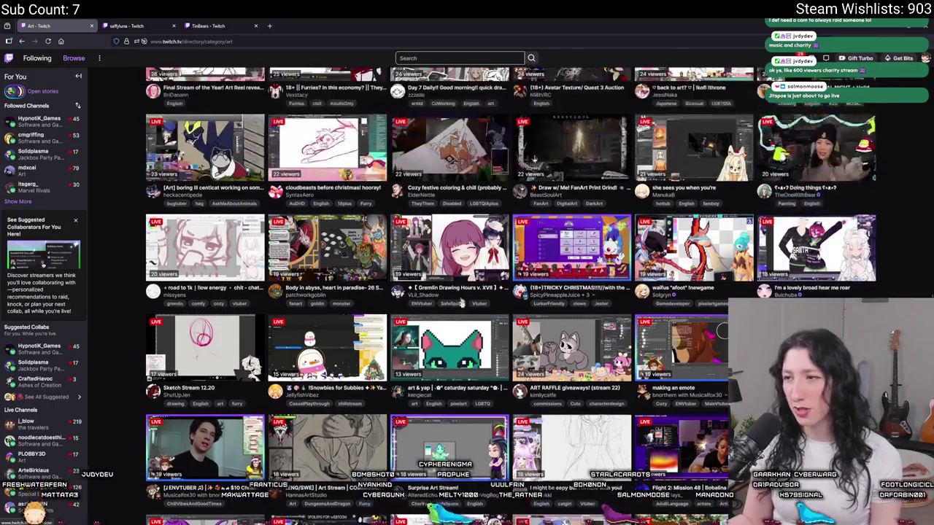
scroll(482, 351, "down", 1)
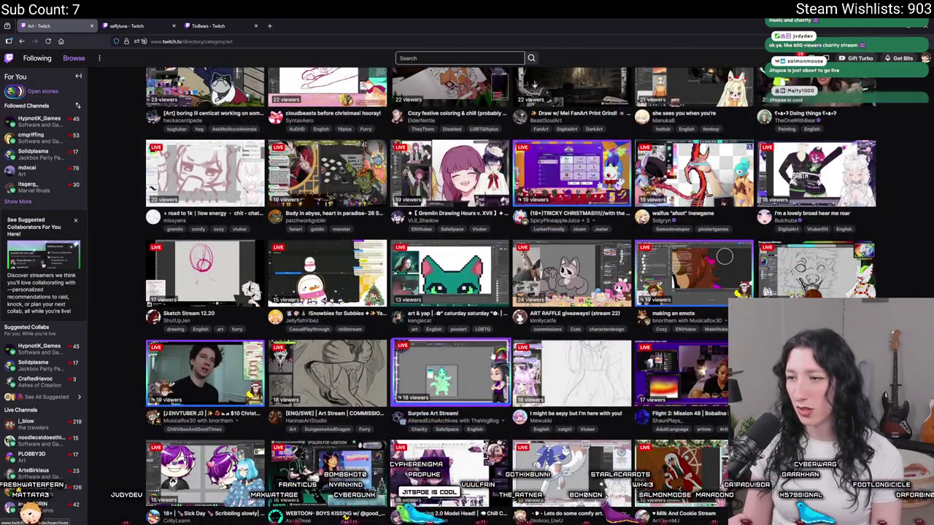
scroll(511, 292, "up", 1)
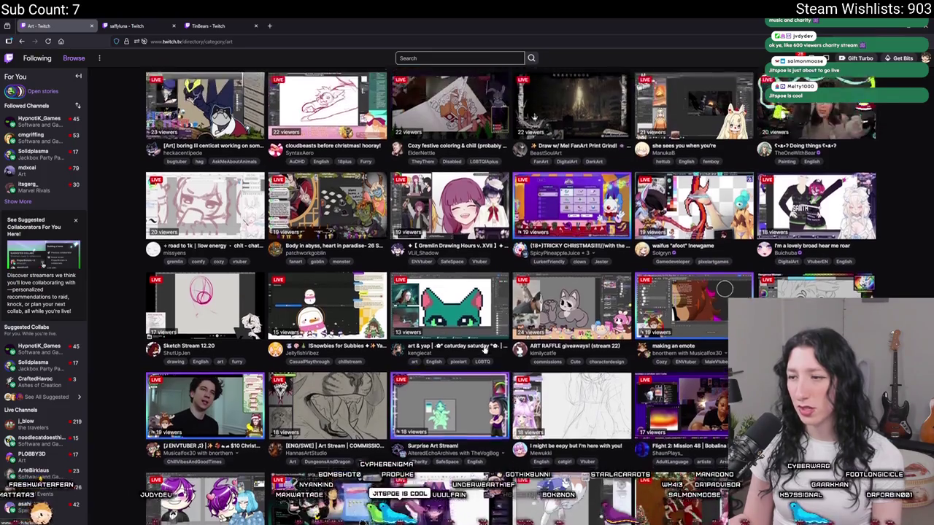
scroll(511, 292, "down", 3)
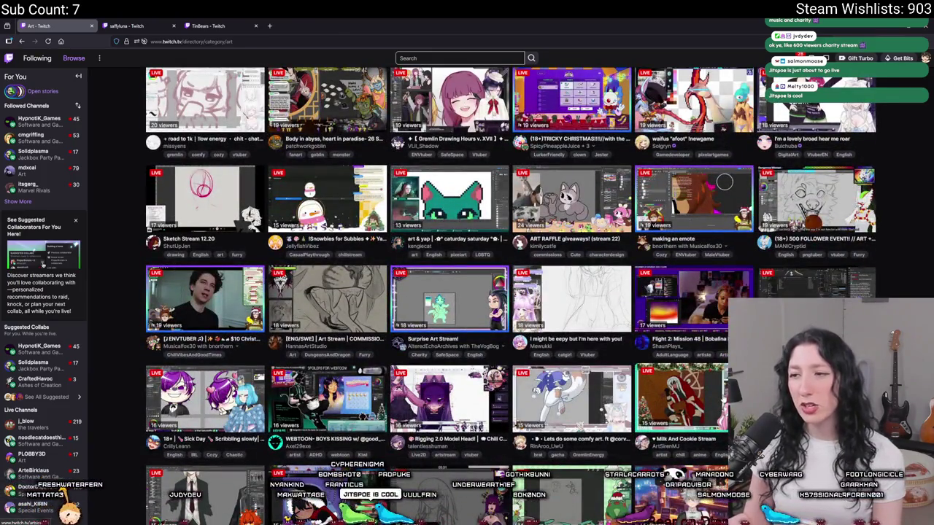
left_click(123, 26)
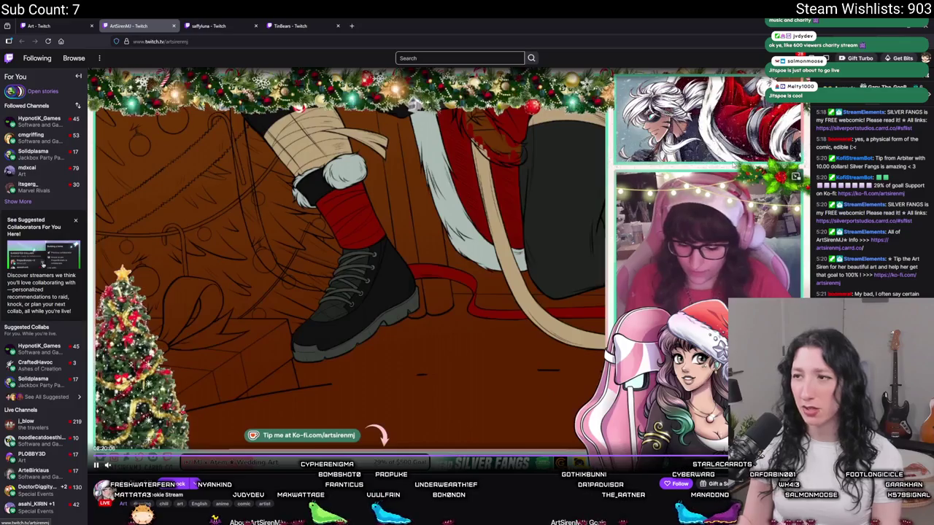
scroll(448, 278, "down", 3)
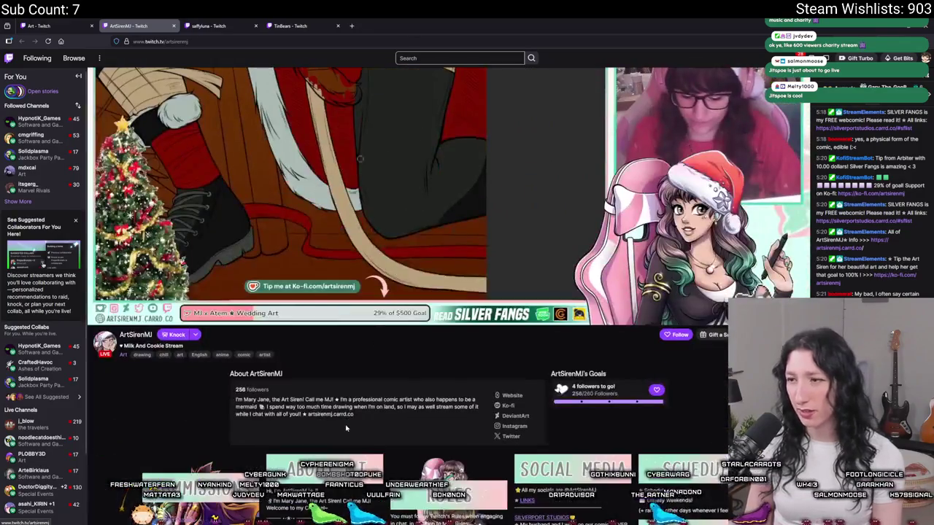
scroll(372, 369, "up", 3)
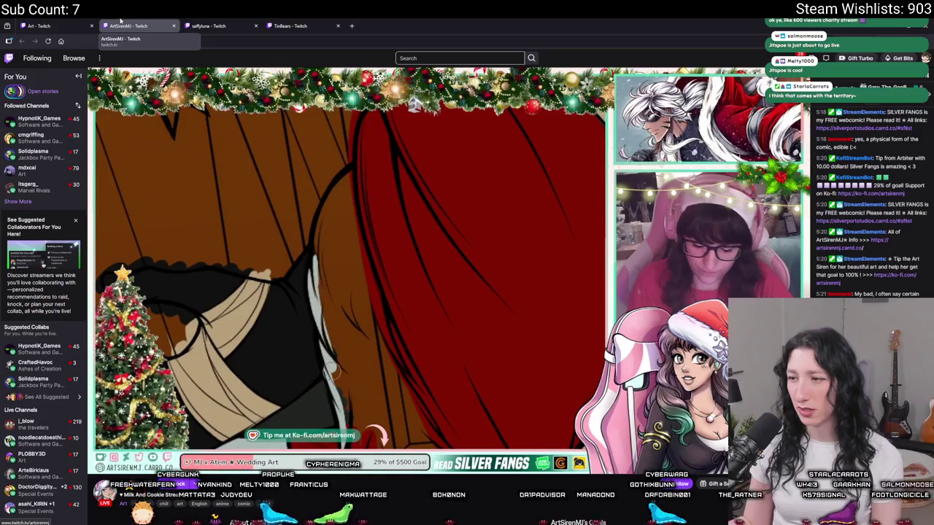
middle_click(121, 24)
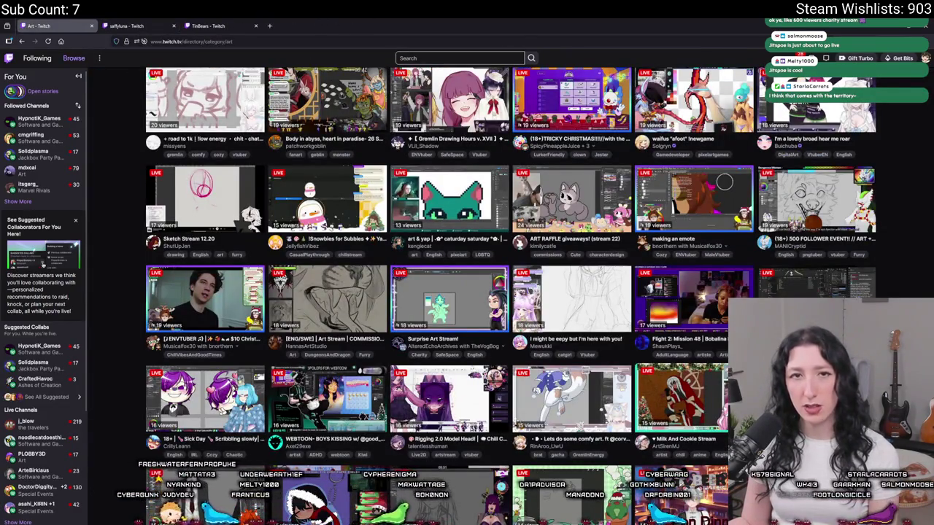
Scroll to the top and close the two extra Art stream tabs
scroll(388, 307, "up", 15)
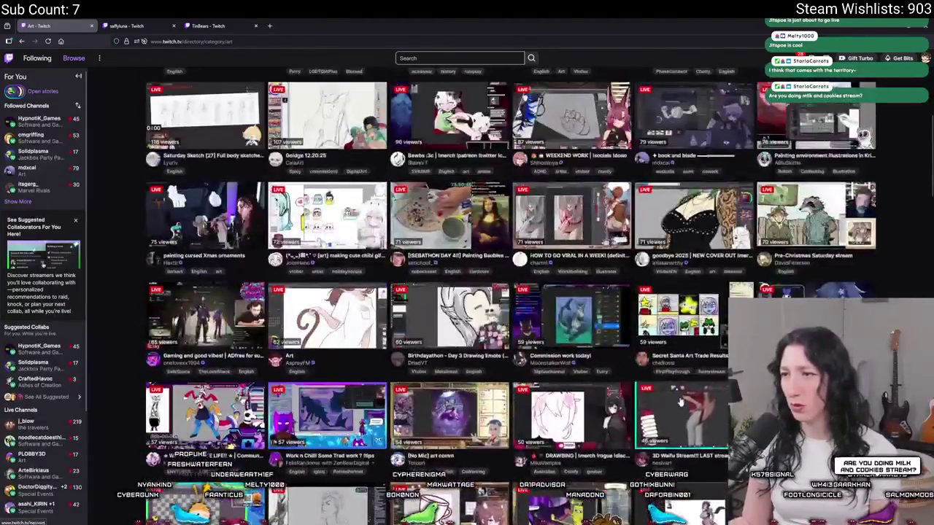
scroll(680, 402, "up", 5)
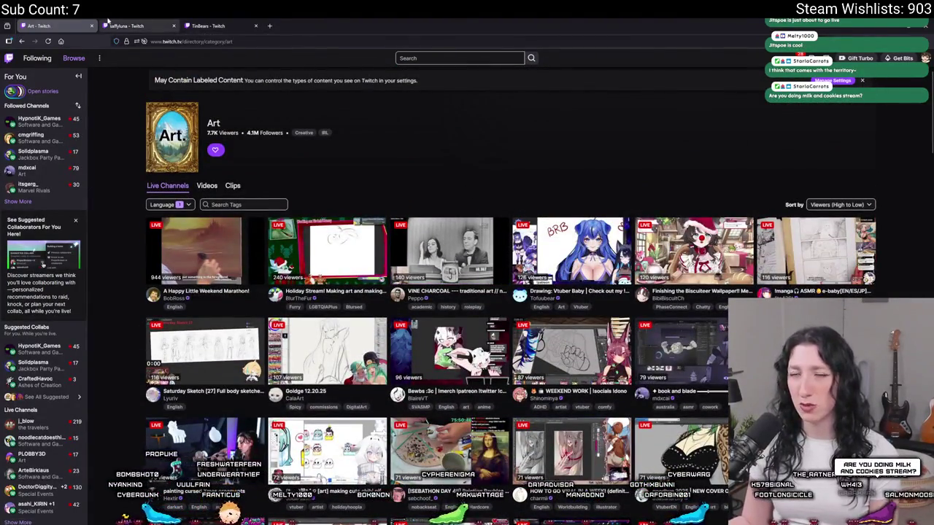
middle_click(107, 22)
middle_click(121, 25)
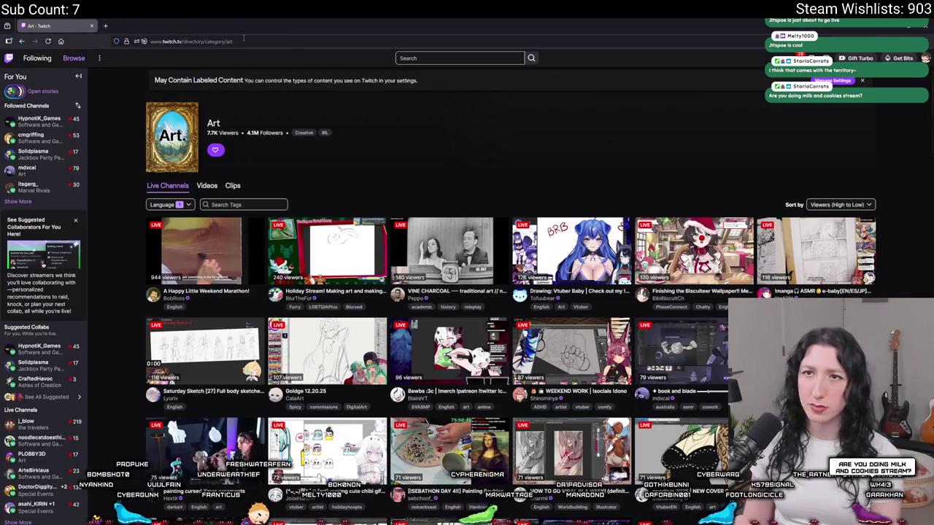
Open a game developer's channel page by typing its twitch.tv address
left_click(197, 41)
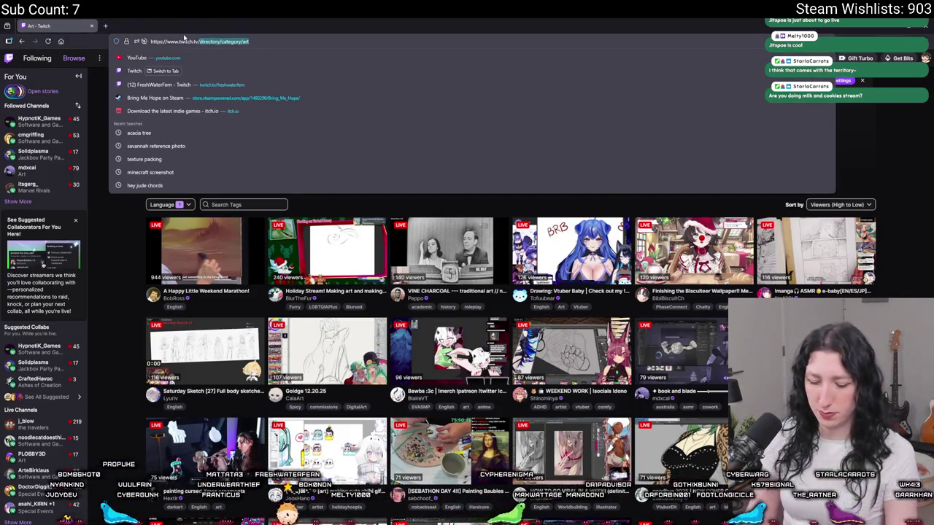
type("twitch.tv/jitspoe")
key("Return")
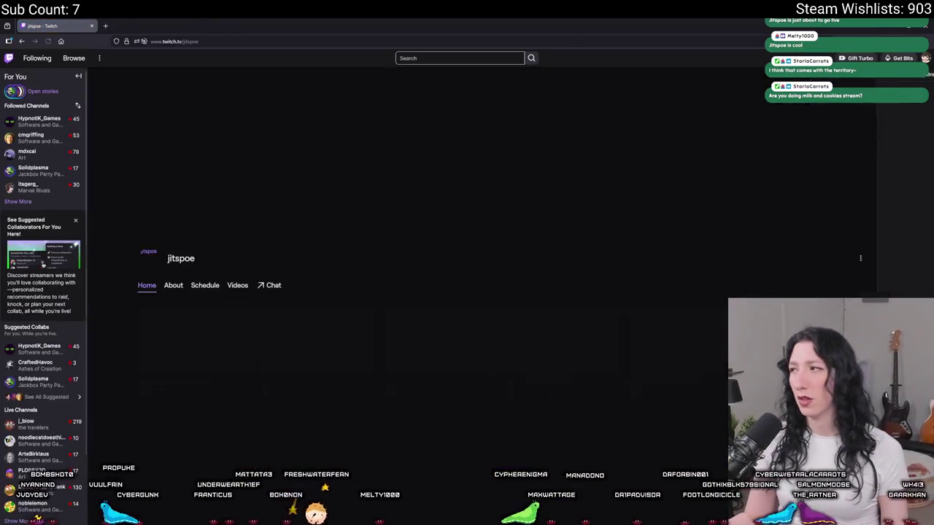